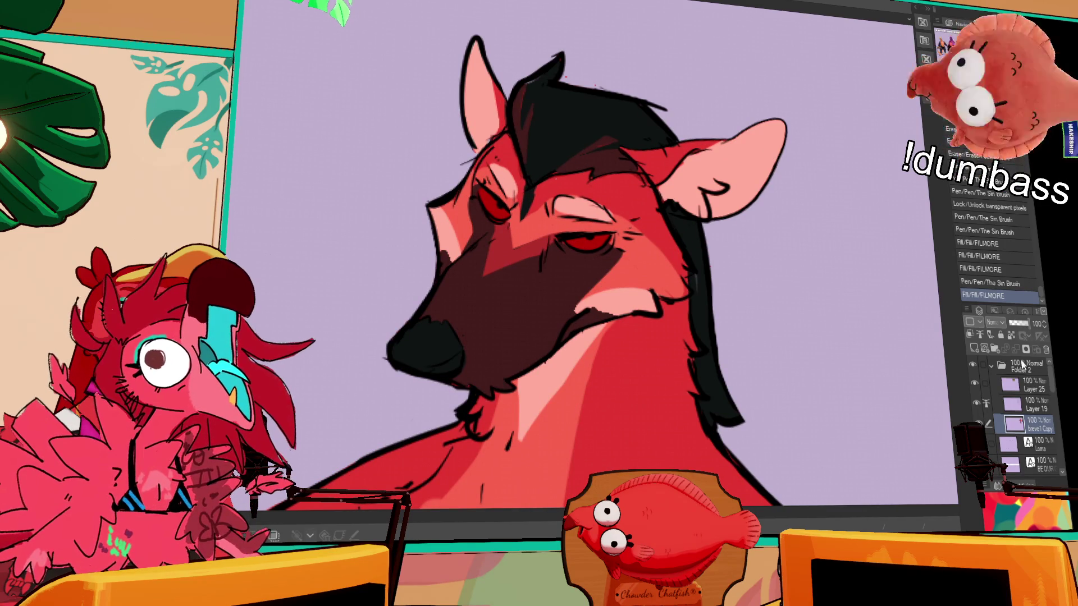
Shade both red eyes on the breve1 Copy layer, keeping the paint inside each eye selection
click(1026, 406)
click(1030, 423)
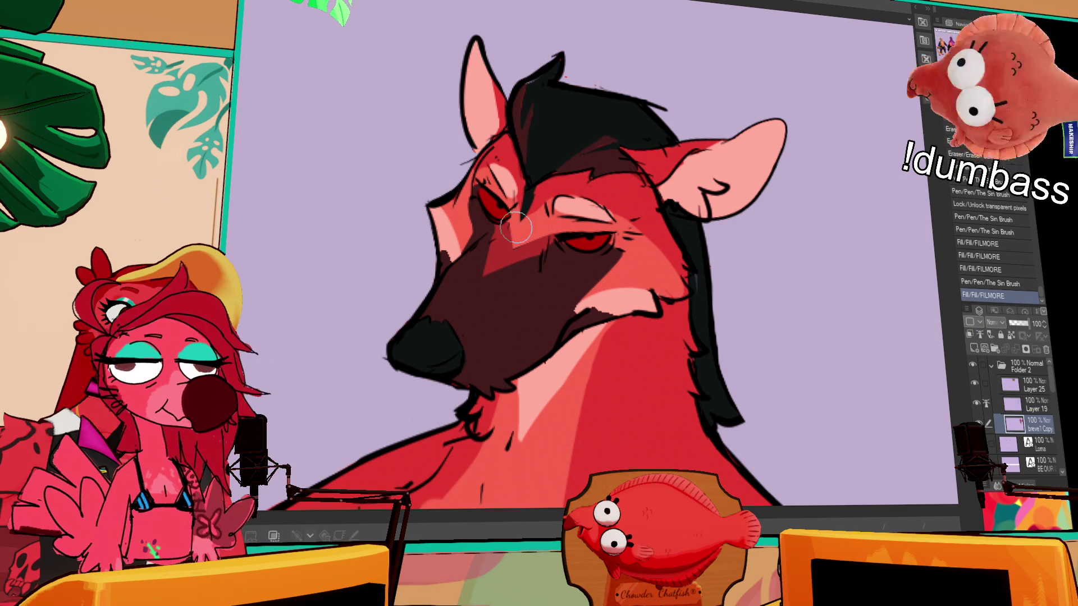
click(583, 242)
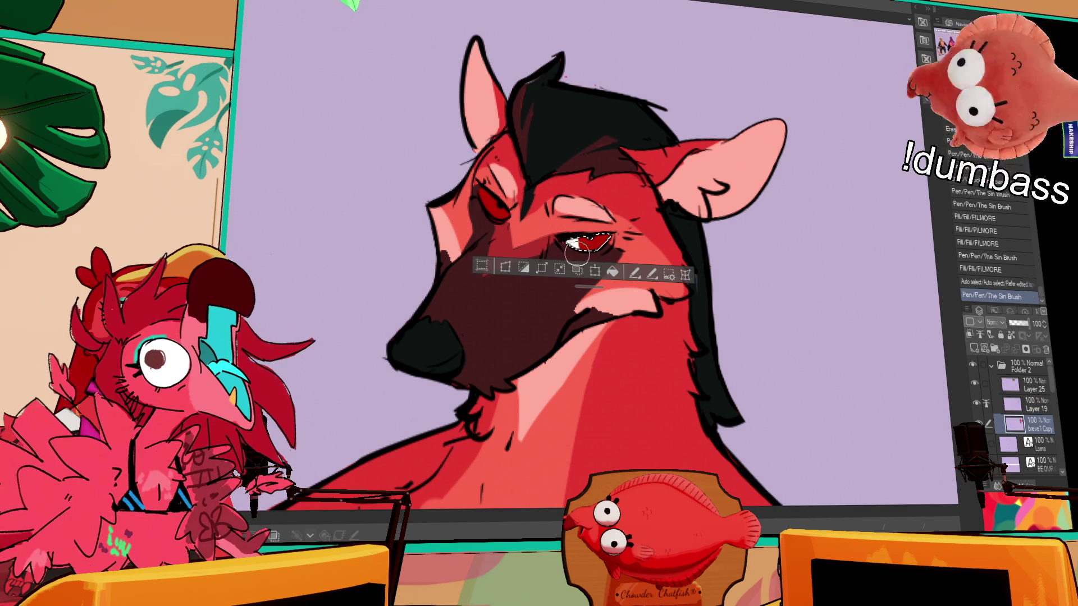
mouse_move(590, 246)
mouse_down()
mouse_move(570, 238)
mouse_move(674, 245)
mouse_up()
key(ctrl+d)
key(ctrl+z)
key(ctrl+z)
click(563, 199)
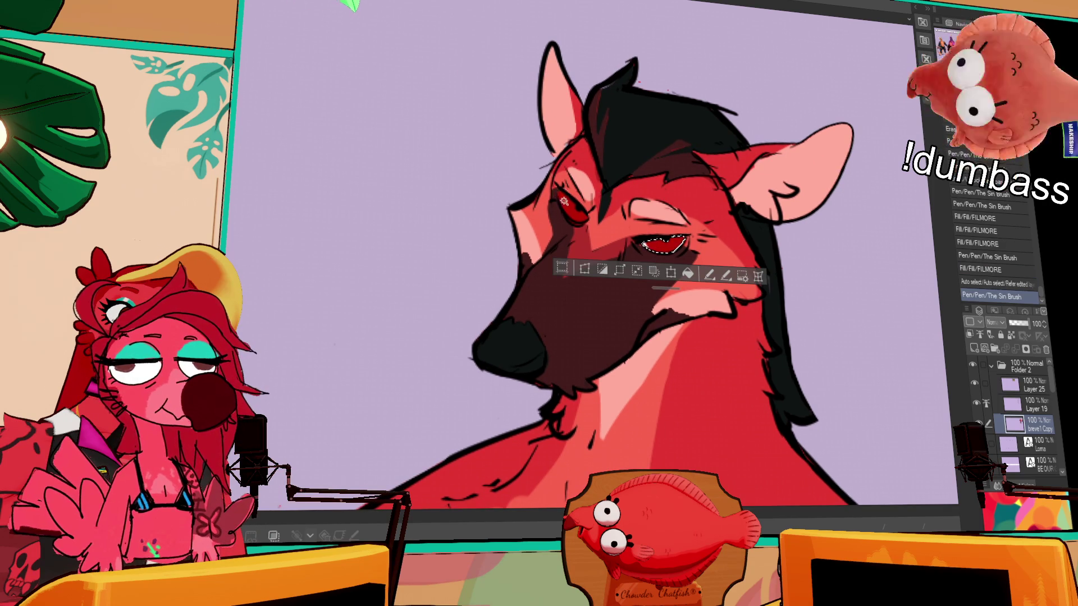
drag(564, 200, 562, 216)
key(ctrl+d)
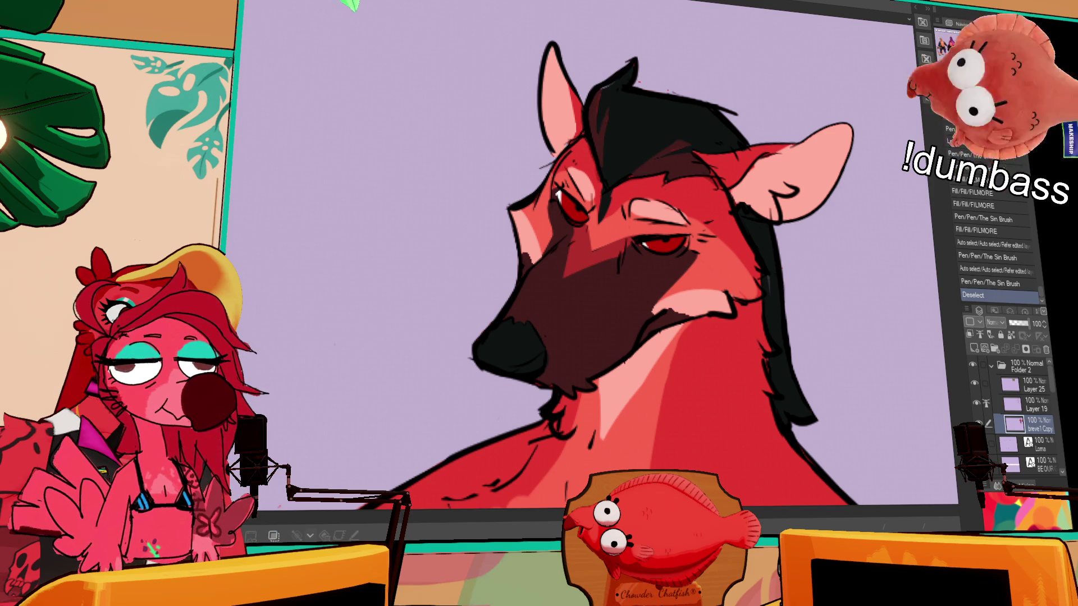
scroll(751, 186, down, 3)
Auto Select both thighs, the black leggings and the remaining leg area
scroll(751, 186, up, 2)
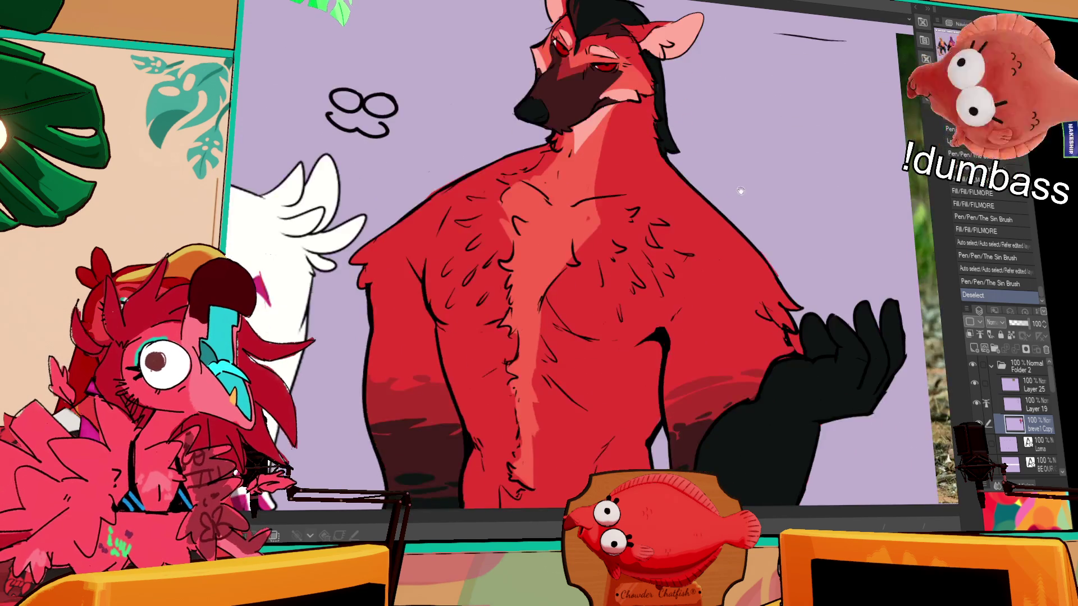
drag(751, 186, 764, 270)
drag(672, 162, 677, 177)
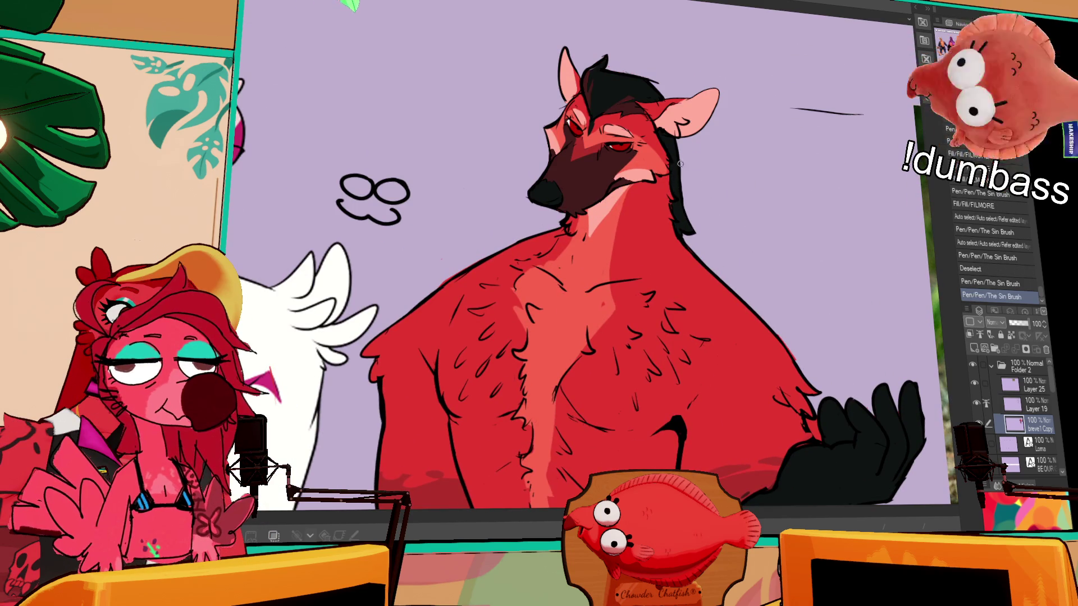
scroll(698, 170, down, 3)
scroll(698, 169, up, 2)
drag(698, 359, 699, 169)
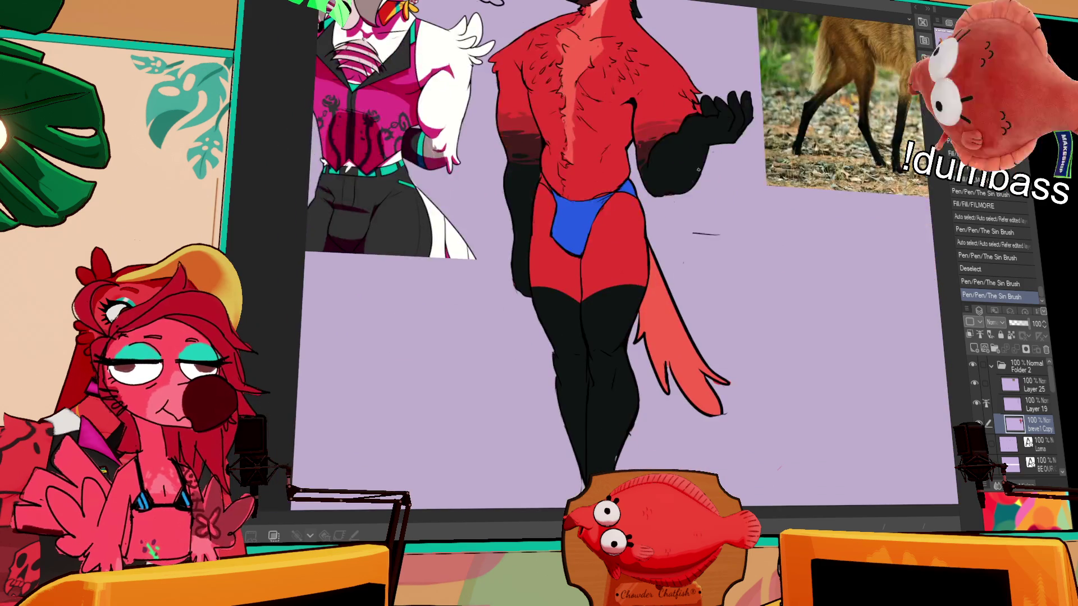
click(597, 308)
shift+click(623, 370)
shift+click(586, 359)
shift+click(584, 260)
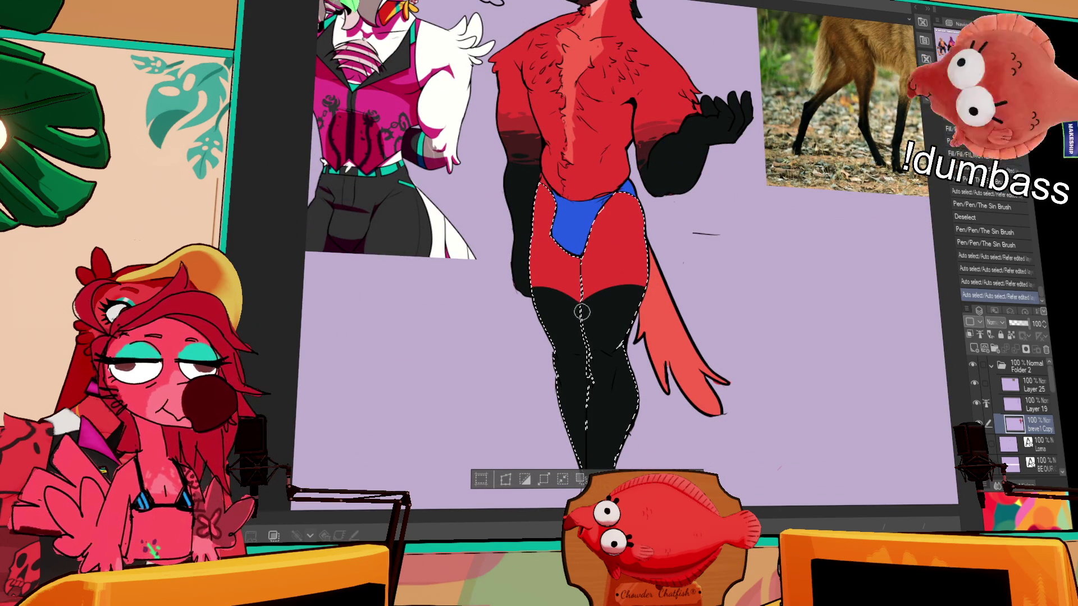
Paint a dark red band over the top of the leggings and darken the upper left leg
drag(536, 289, 640, 295)
key(ctrl+z)
mouse_move(581, 316)
mouse_down()
mouse_move(607, 312)
mouse_move(587, 316)
mouse_move(634, 280)
mouse_move(620, 273)
mouse_up()
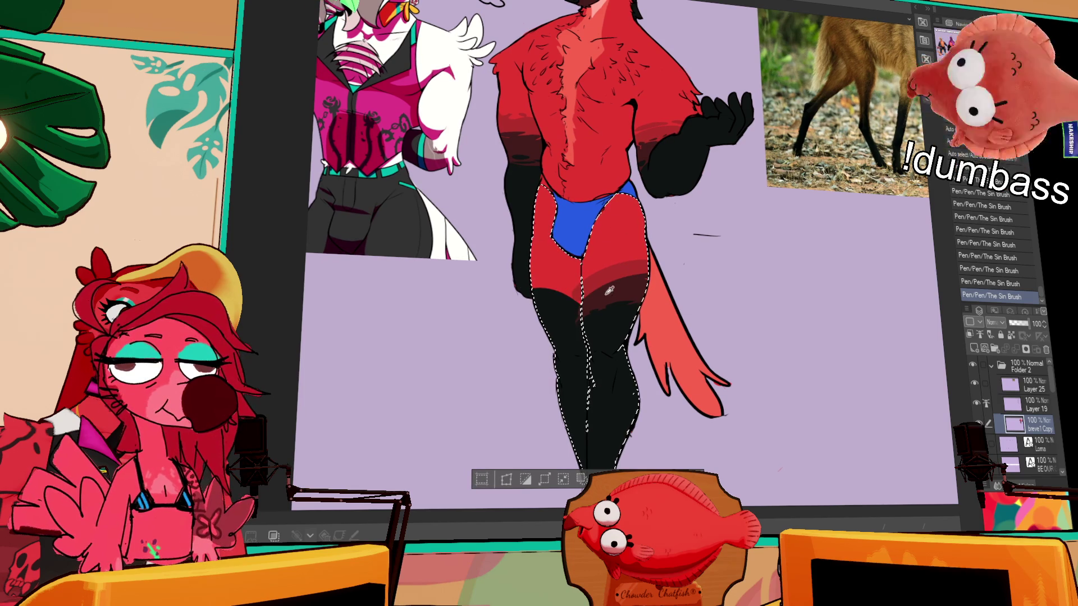
drag(559, 294, 567, 286)
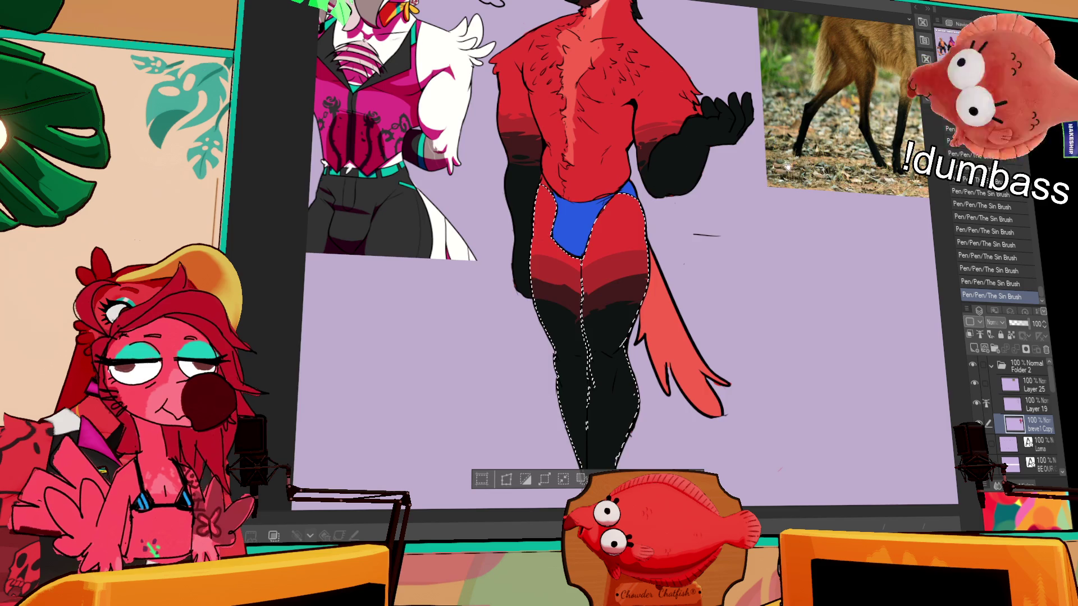
scroll(762, 180, up, 2)
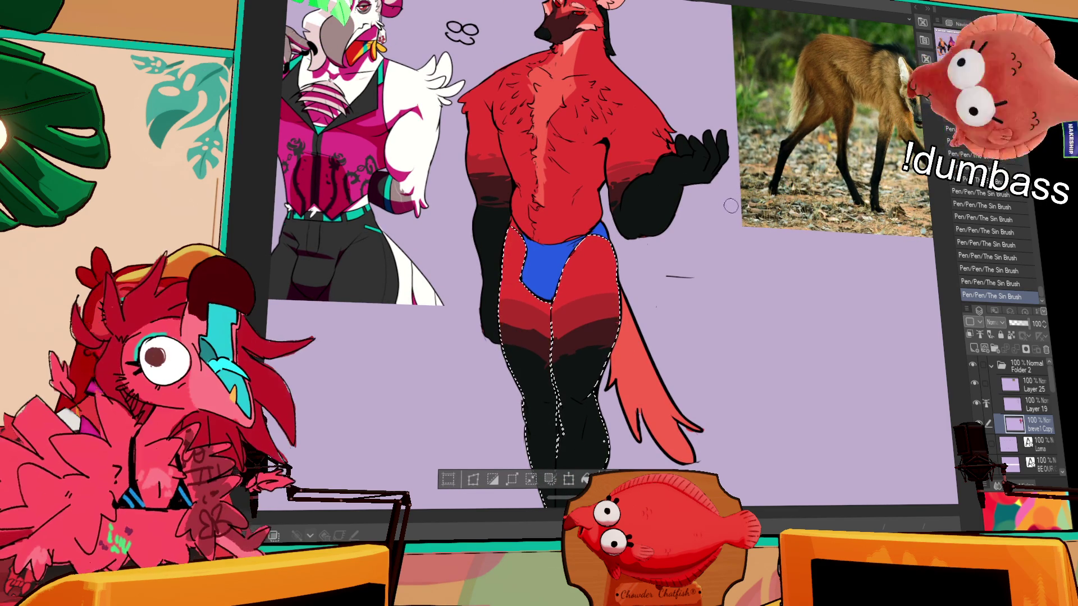
drag(567, 314, 628, 268)
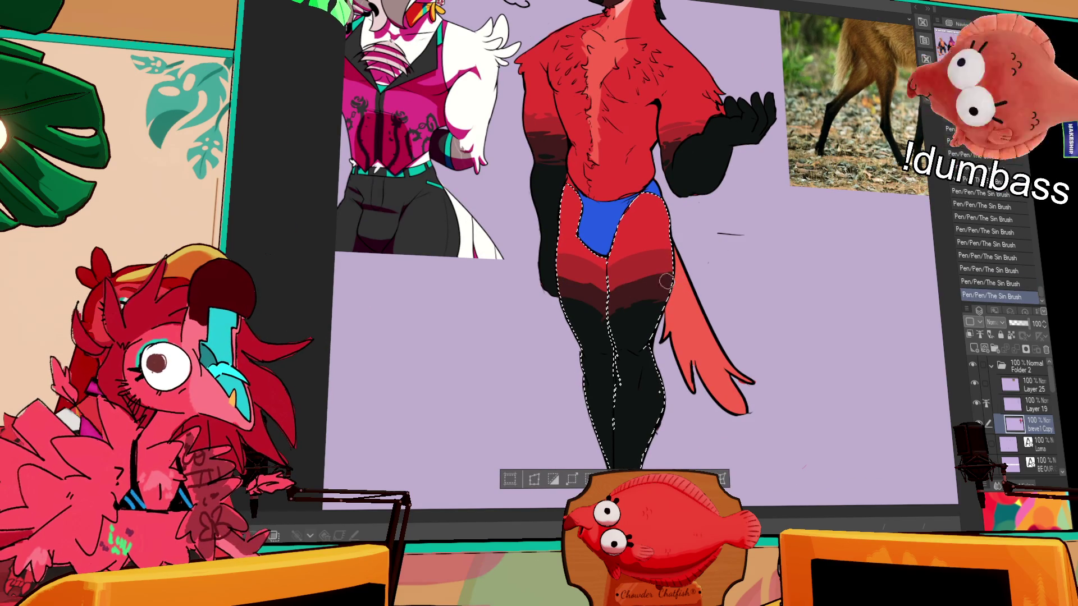
drag(626, 287, 486, 399)
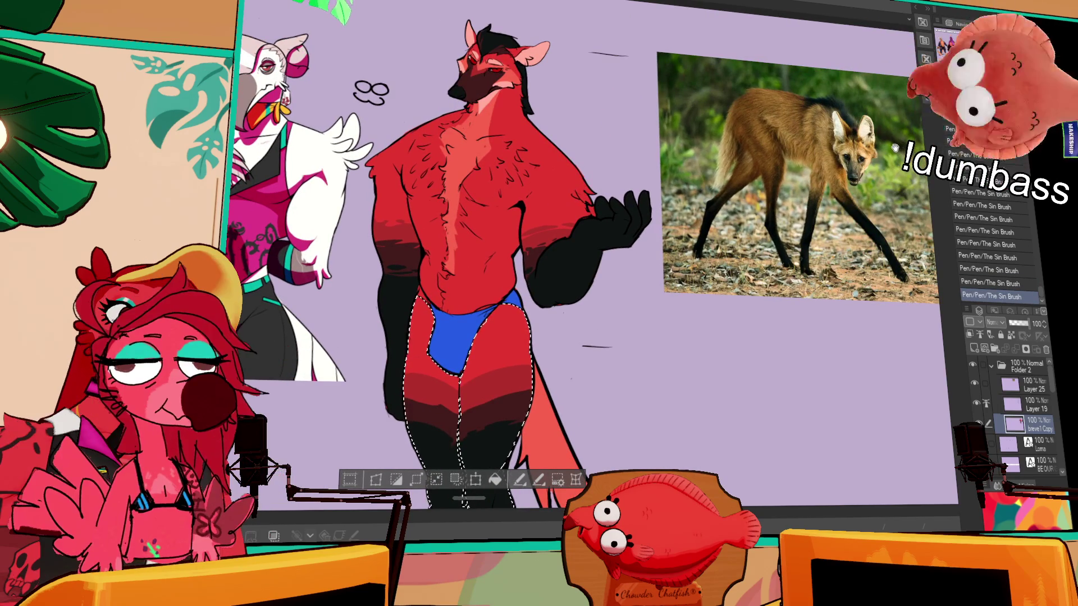
mouse_move(854, 167)
mouse_down()
mouse_move(886, 96)
mouse_move(874, 122)
mouse_move(896, 9)
mouse_up()
mouse_move(847, 145)
mouse_down()
mouse_move(833, 201)
mouse_move(833, 182)
mouse_move(872, 135)
mouse_up()
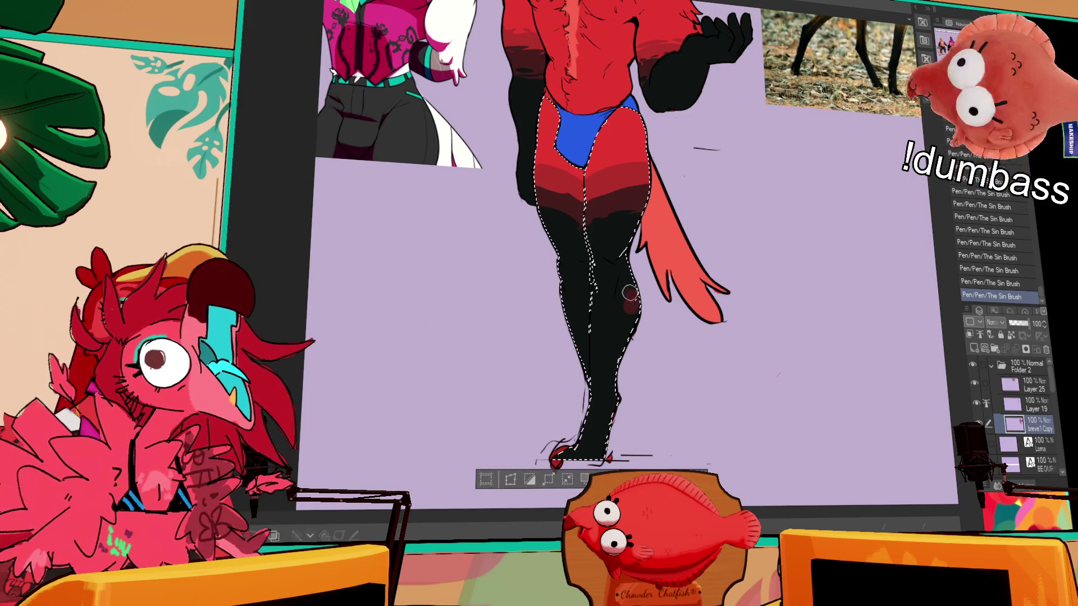
Undo the last leg stroke and paint a stroke on the chest
key(ctrl+z)
key(ctrl+z)
mouse_move(803, 33)
mouse_down()
mouse_move(814, 158)
mouse_move(836, 90)
mouse_move(885, 133)
mouse_up()
scroll(737, 220, up, 3)
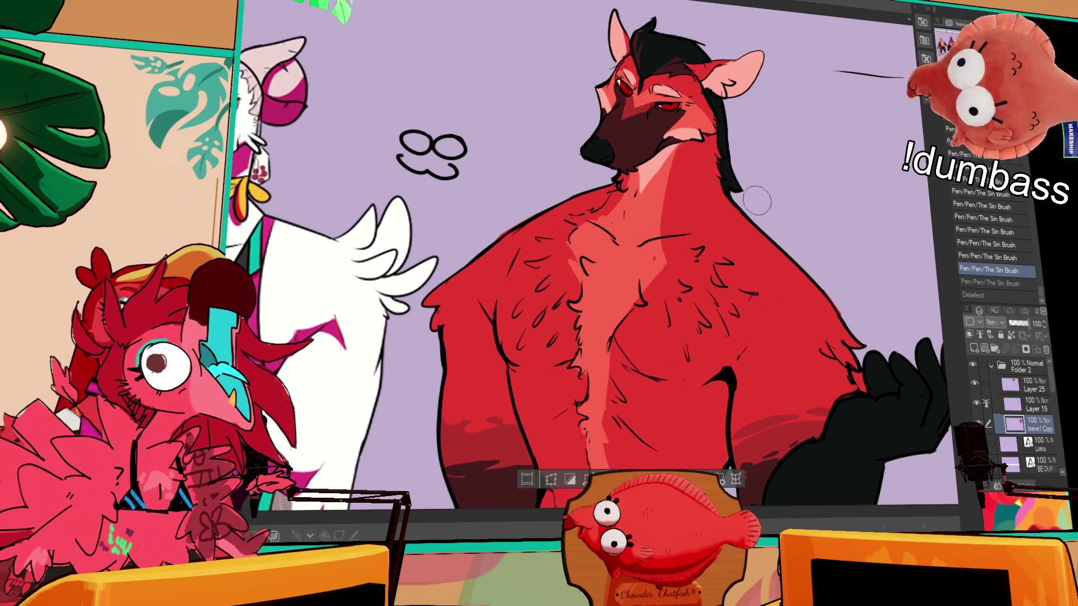
drag(639, 268, 657, 278)
Compare the dark inner-thigh fur stroke with and without it, keeping it applied
drag(793, 570, 735, 96)
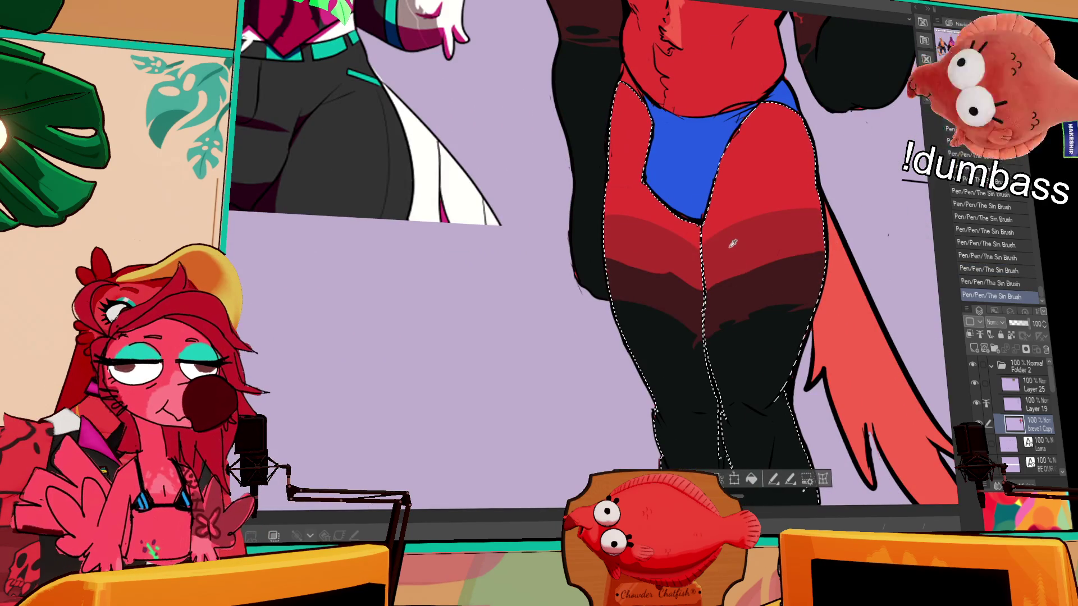
key(ctrl+z)
key(ctrl+y)
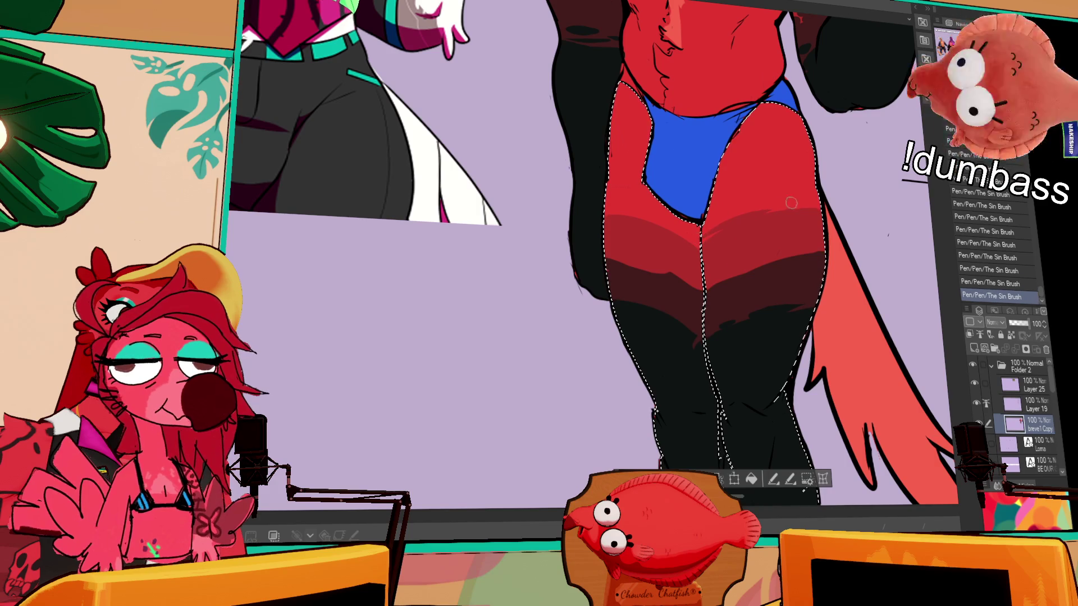
key(ctrl+z)
key(ctrl+y)
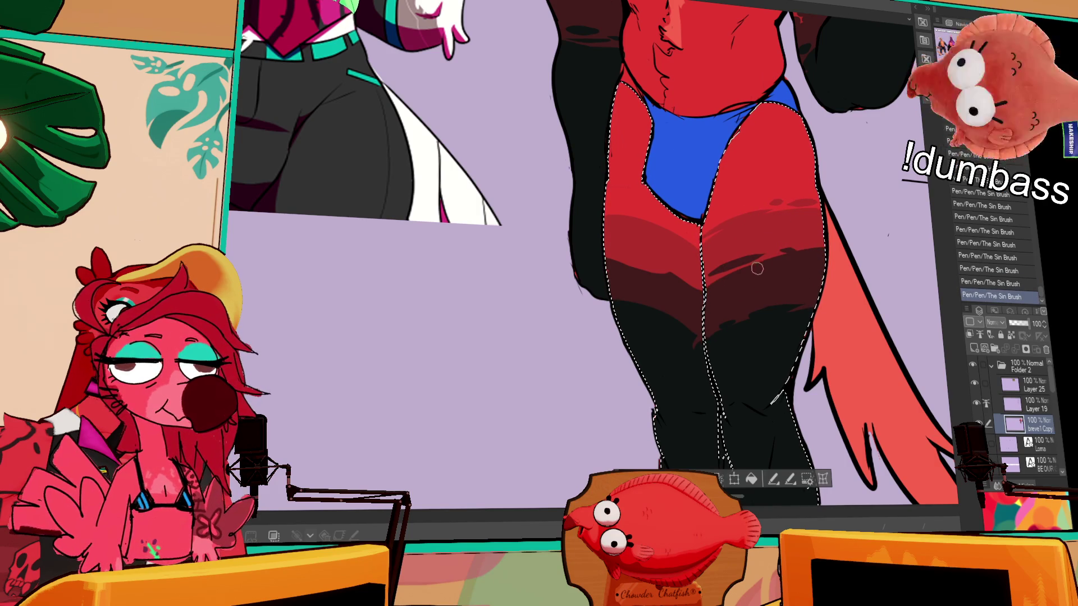
key(ctrl+z)
key(ctrl+y)
Review the latest rough thigh stroke by undoing and restoring it, keeping it applied
scroll(645, 269, up, 1)
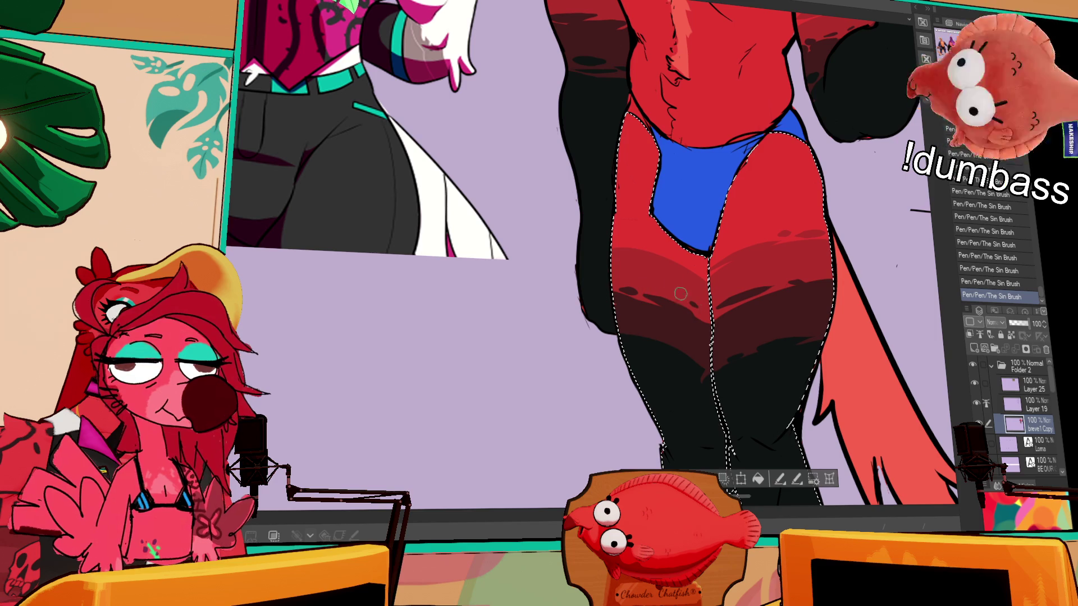
key(ctrl+z)
key(ctrl+y)
key(ctrl+z)
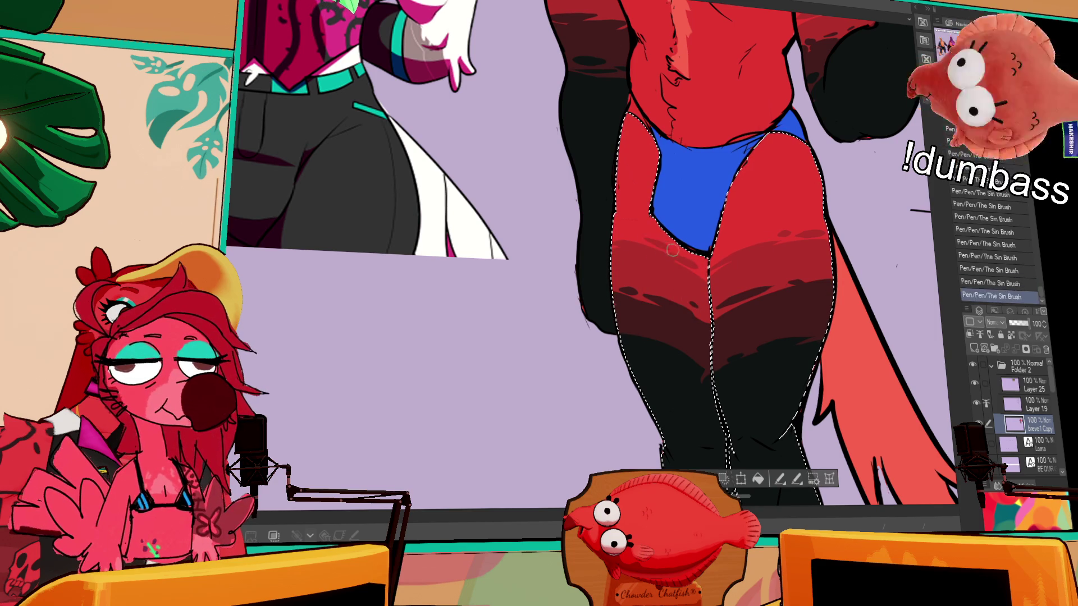
scroll(701, 244, down, 1)
key(ctrl+y)
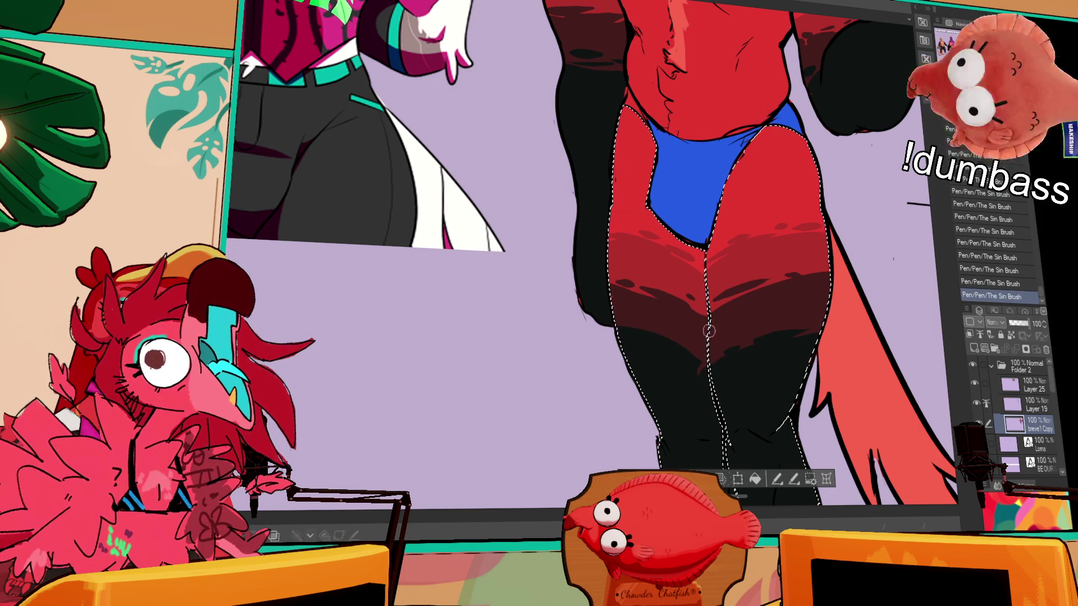
drag(659, 351, 674, 362)
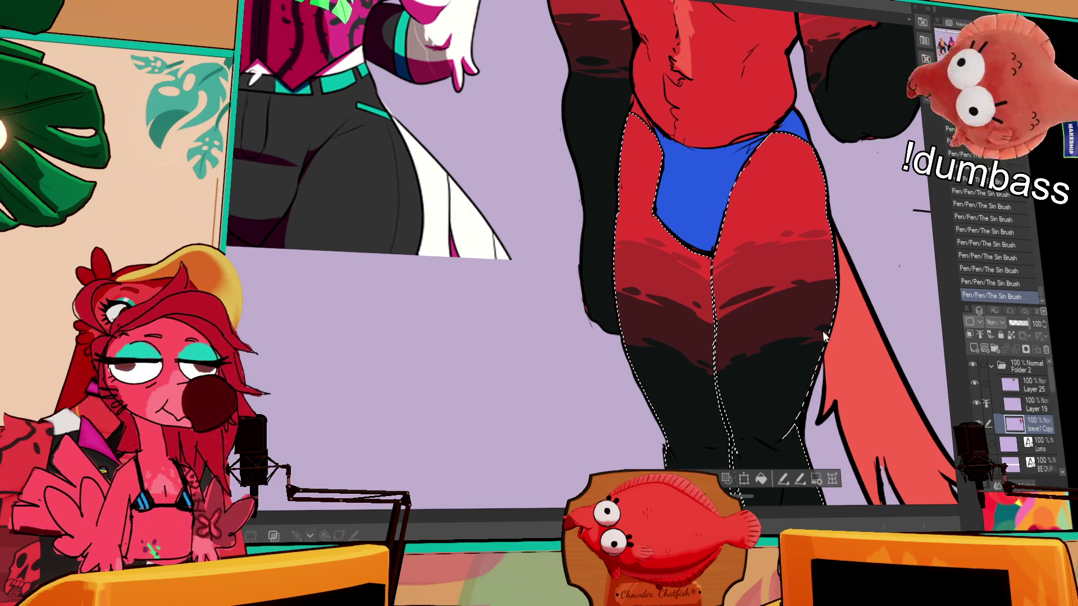
scroll(820, 332, up, 3)
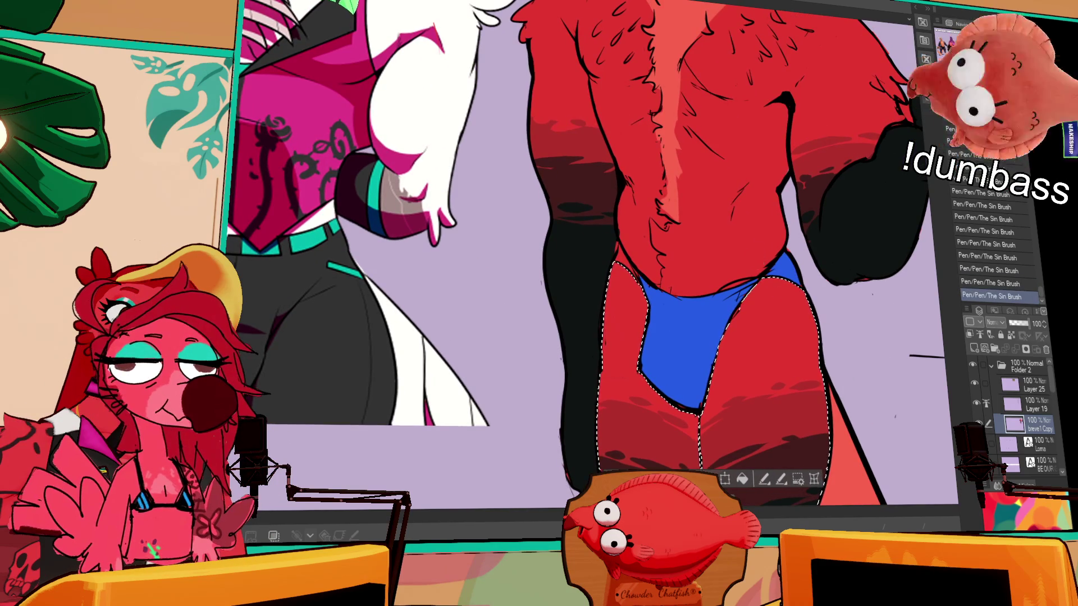
Clear the leg selection and draw short jagged fur tufts on the chest and belly
key(ctrl+d)
mouse_move(657, 213)
mouse_down()
mouse_move(668, 188)
mouse_move(697, 203)
mouse_move(680, 227)
mouse_up()
drag(677, 219, 673, 241)
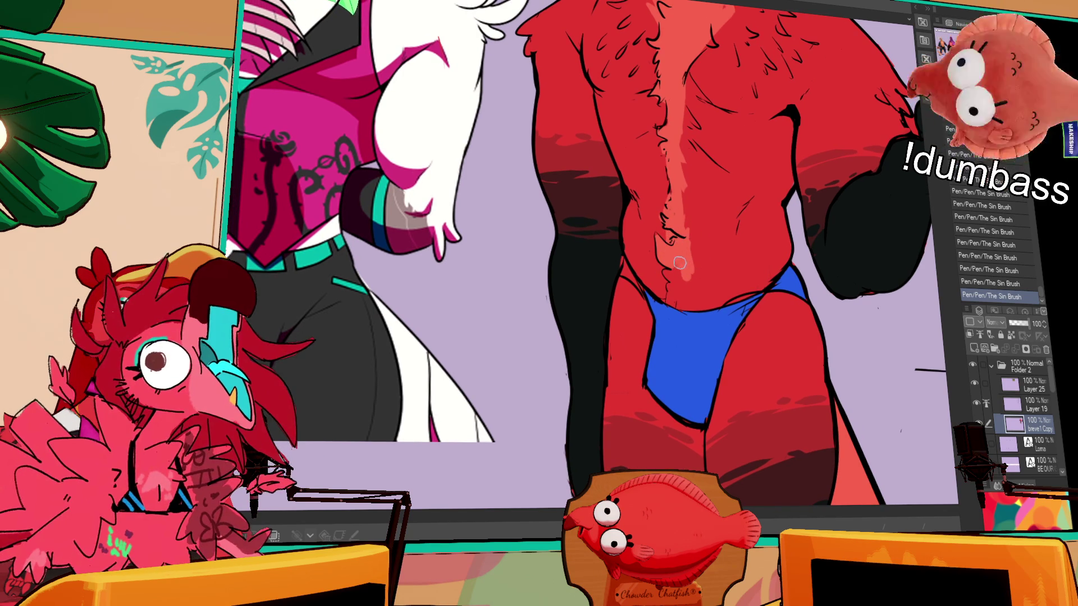
scroll(686, 270, down, 1)
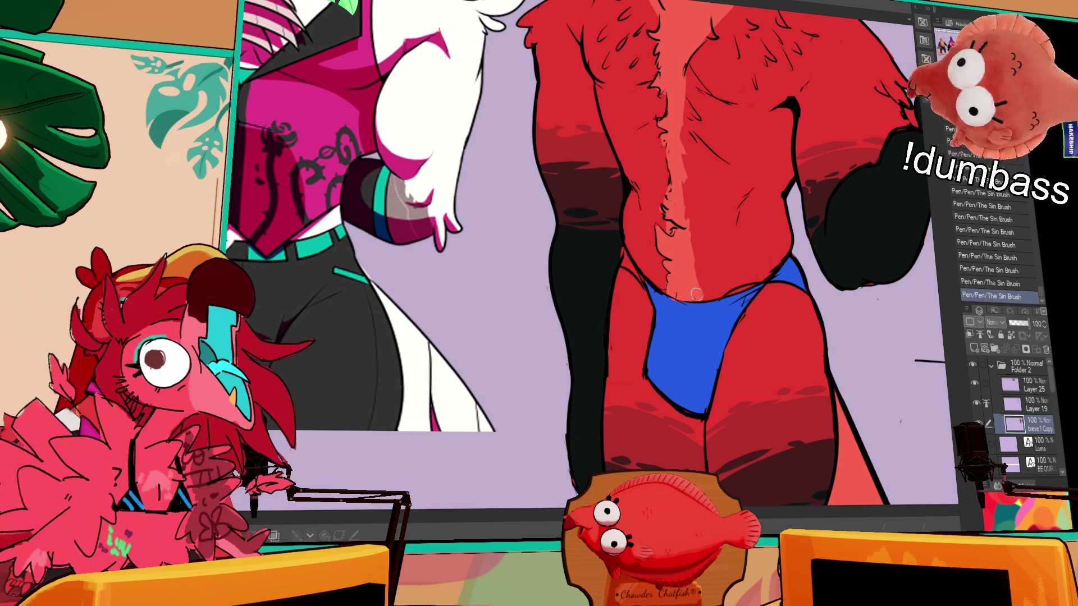
drag(700, 273, 701, 297)
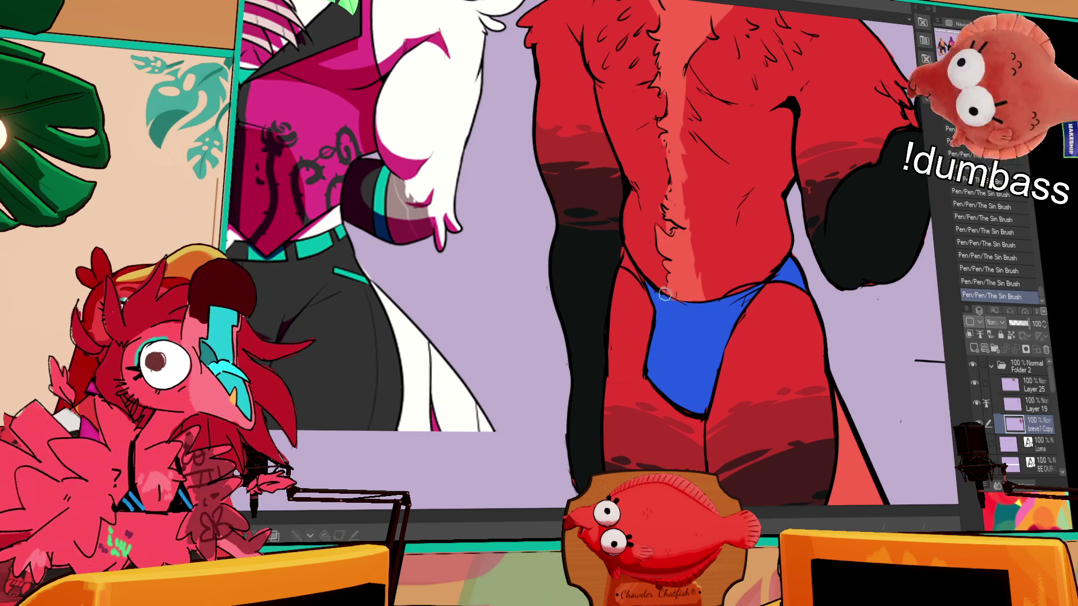
drag(663, 294, 670, 308)
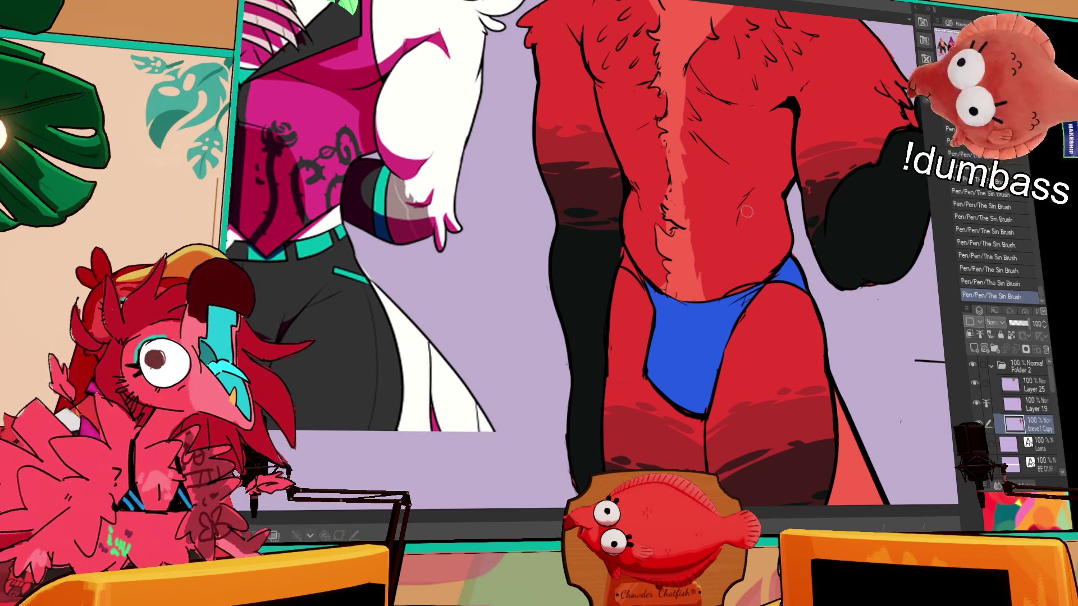
drag(726, 228, 726, 229)
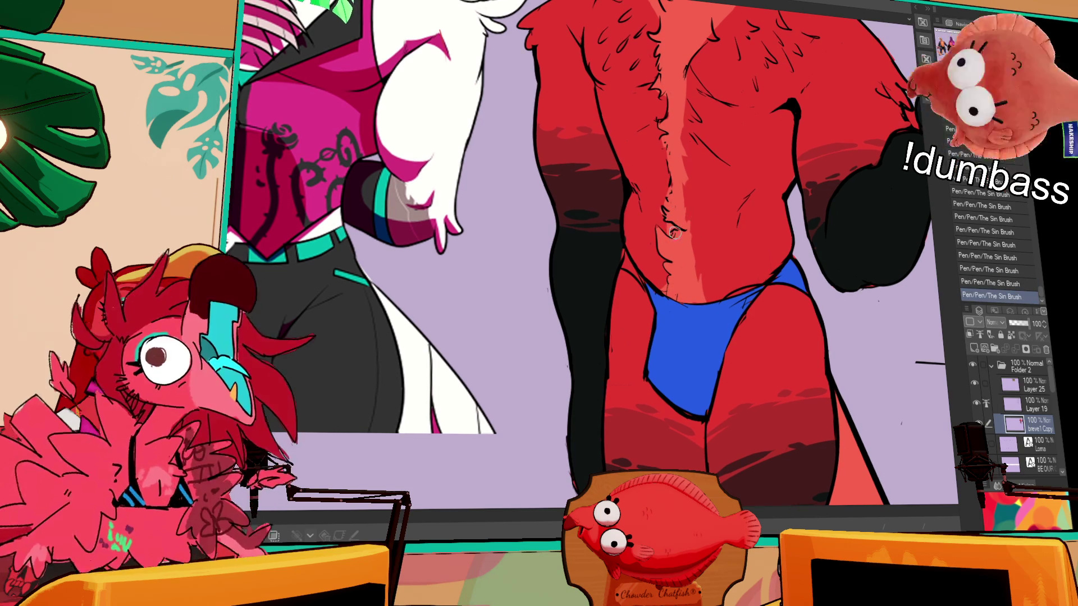
drag(739, 181, 776, 234)
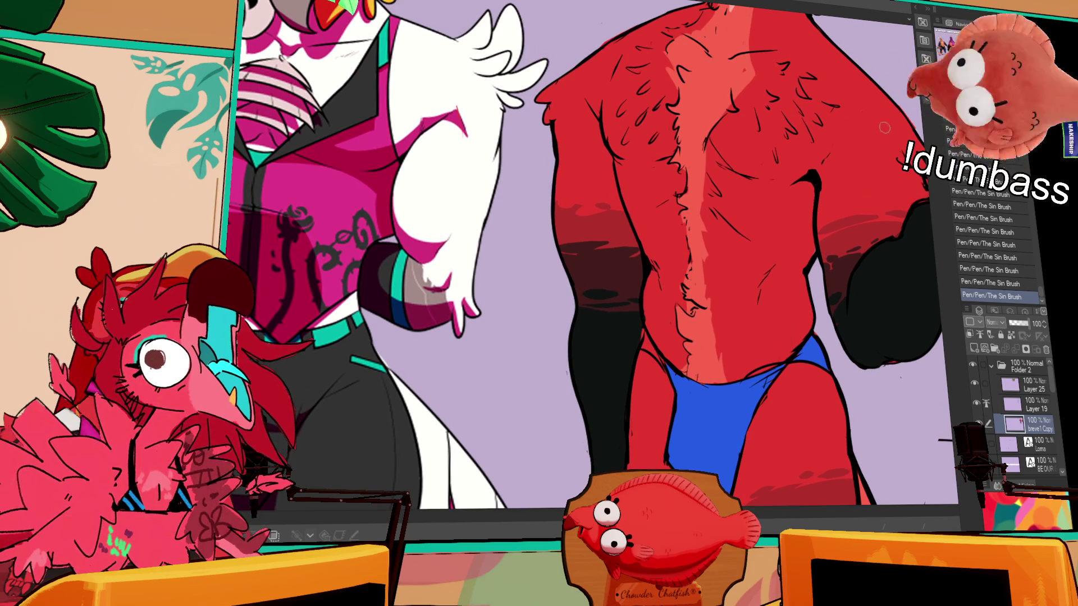
Sketch fur strokes down the wolf's chest, comparing the last stroke before keeping it
drag(877, 128, 867, 162)
alt+click(696, 209)
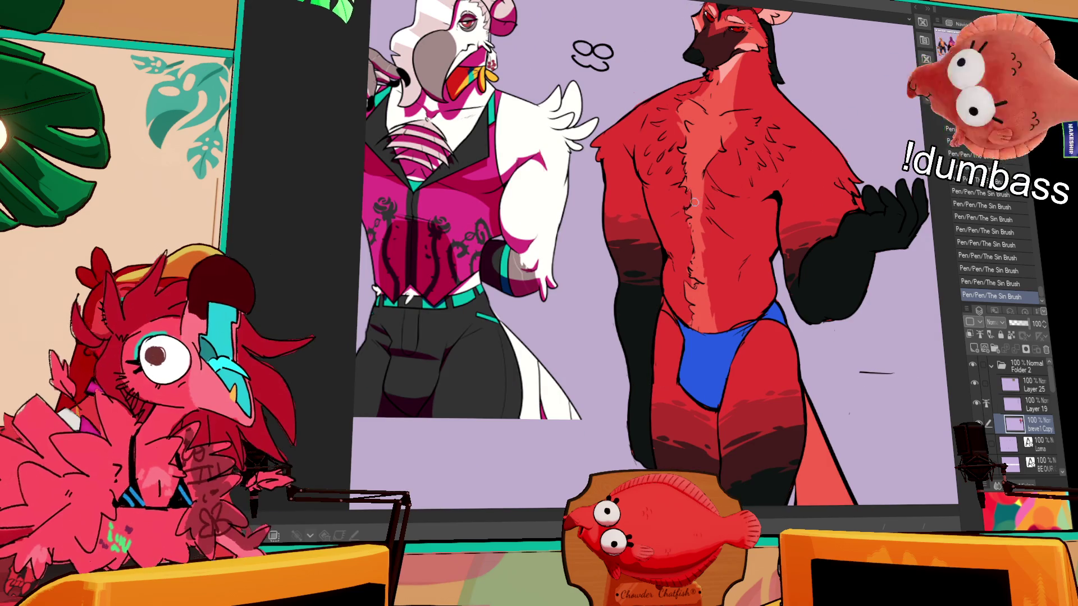
scroll(694, 197, up, 3)
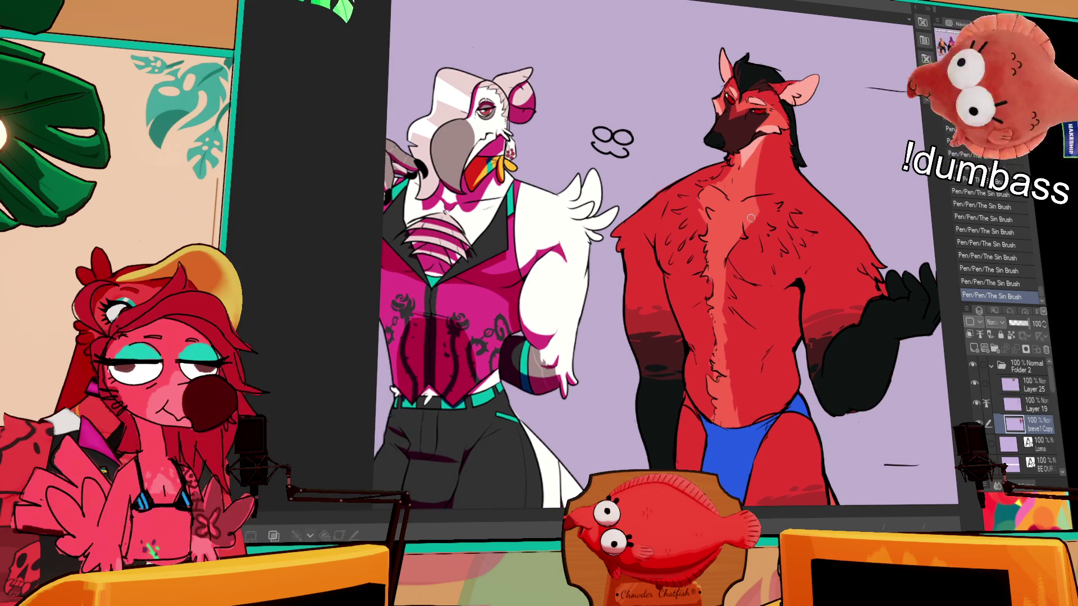
mouse_move(756, 203)
mouse_down()
mouse_move(755, 225)
mouse_move(720, 227)
mouse_up()
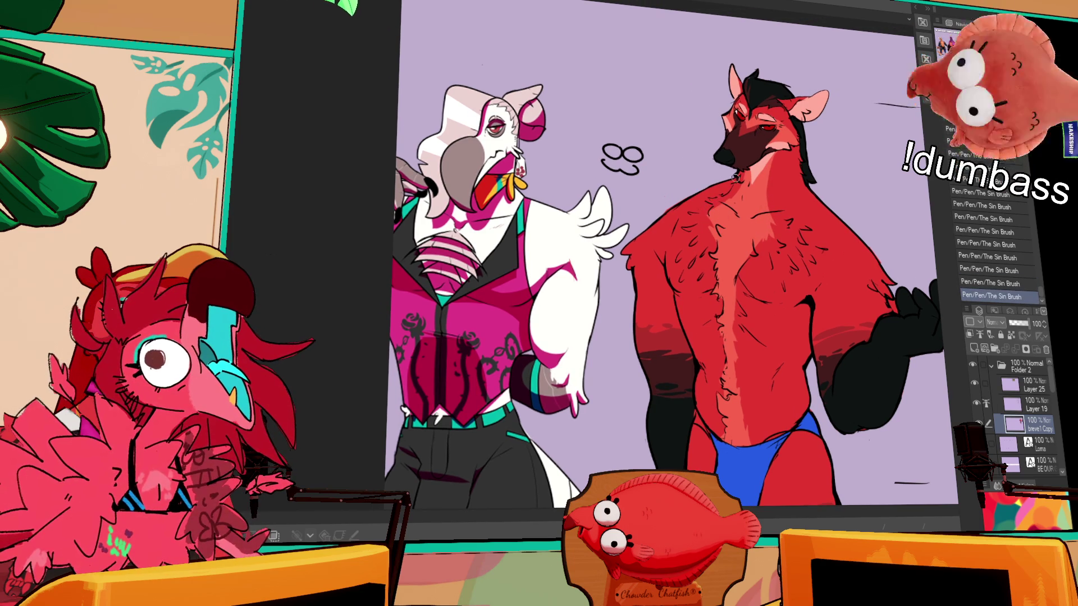
drag(726, 200, 726, 205)
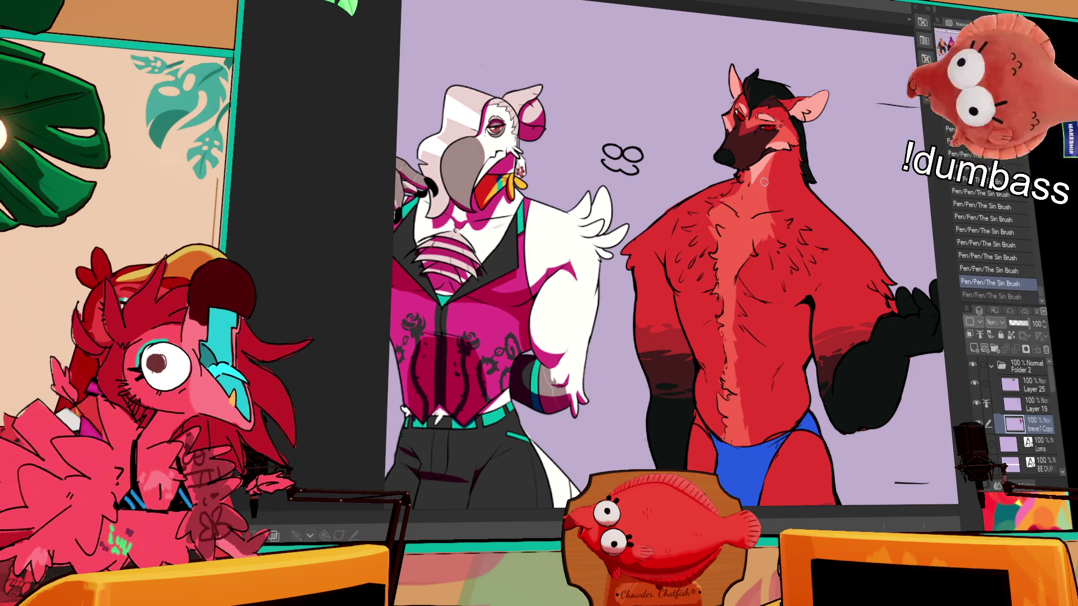
key(ctrl+z)
key(ctrl+y)
key(ctrl+z)
key(ctrl+y)
key(ctrl+z)
key(ctrl+y)
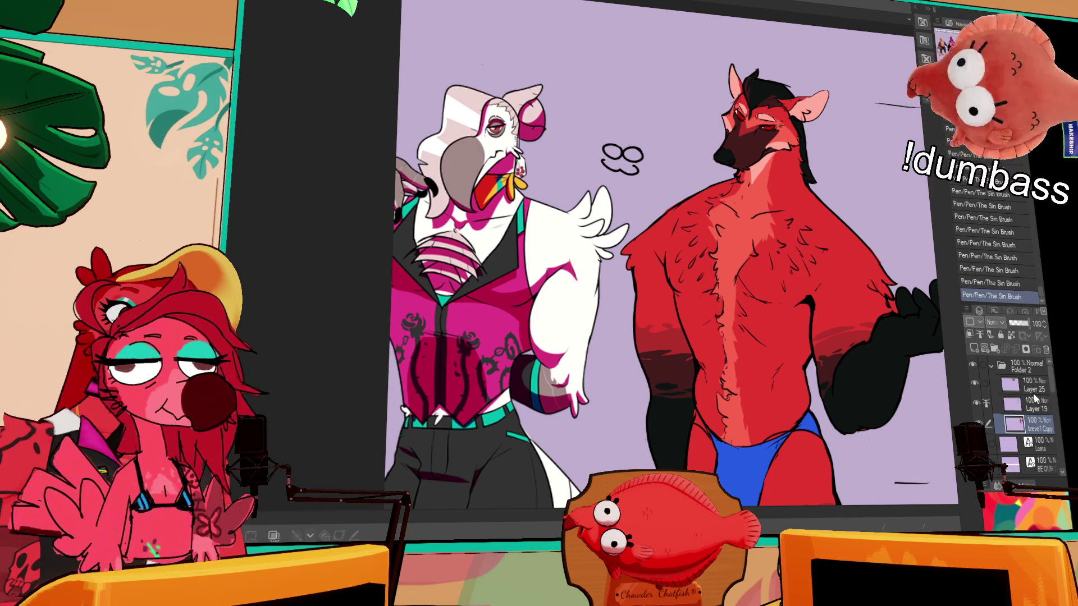
Erase stray chest lines on Layer 19, then redraw a small stroke on breve1 Copy
click(1034, 402)
mouse_move(739, 202)
mouse_down()
mouse_move(744, 188)
mouse_move(743, 199)
mouse_up()
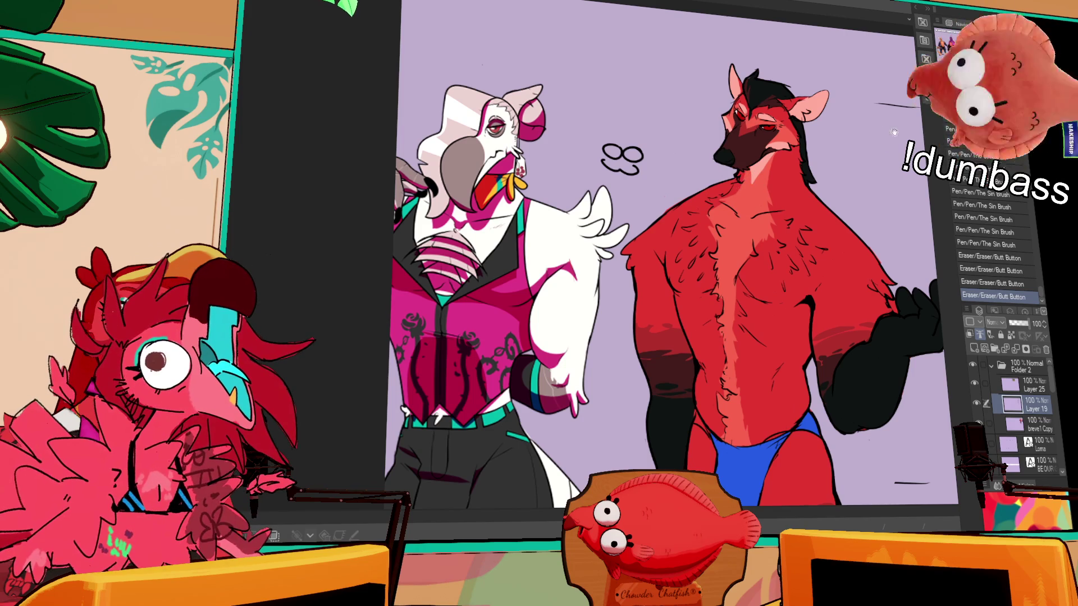
click(1036, 430)
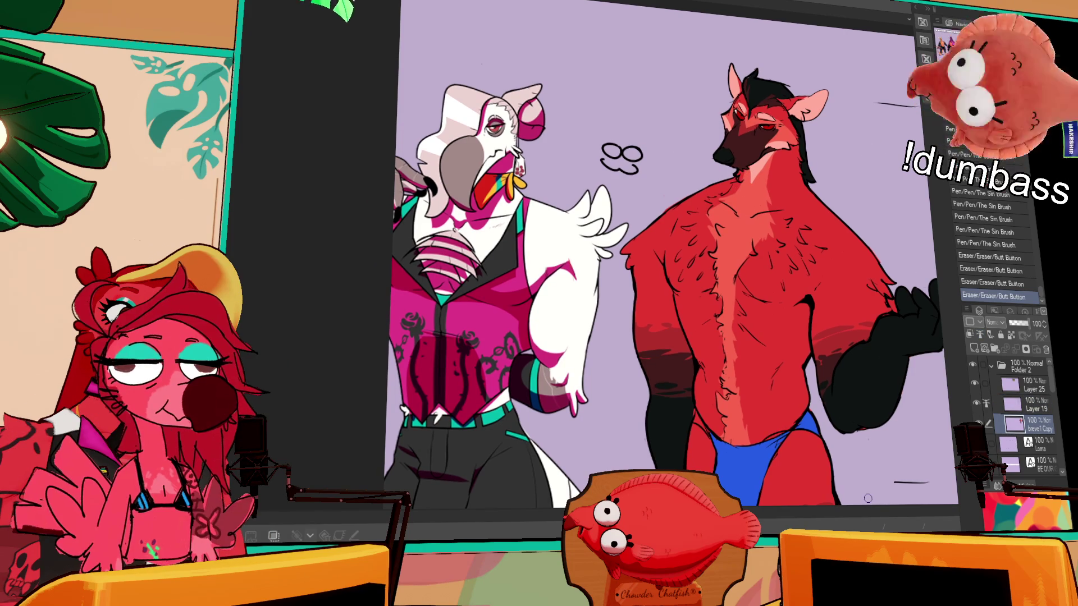
drag(753, 275, 764, 245)
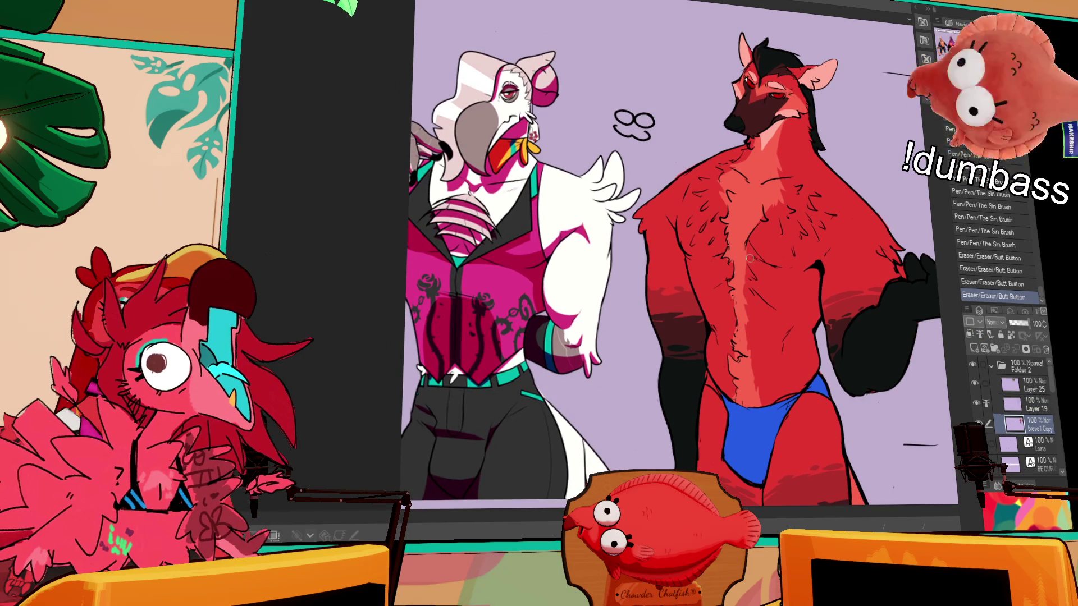
key(ctrl+z)
key(ctrl+z)
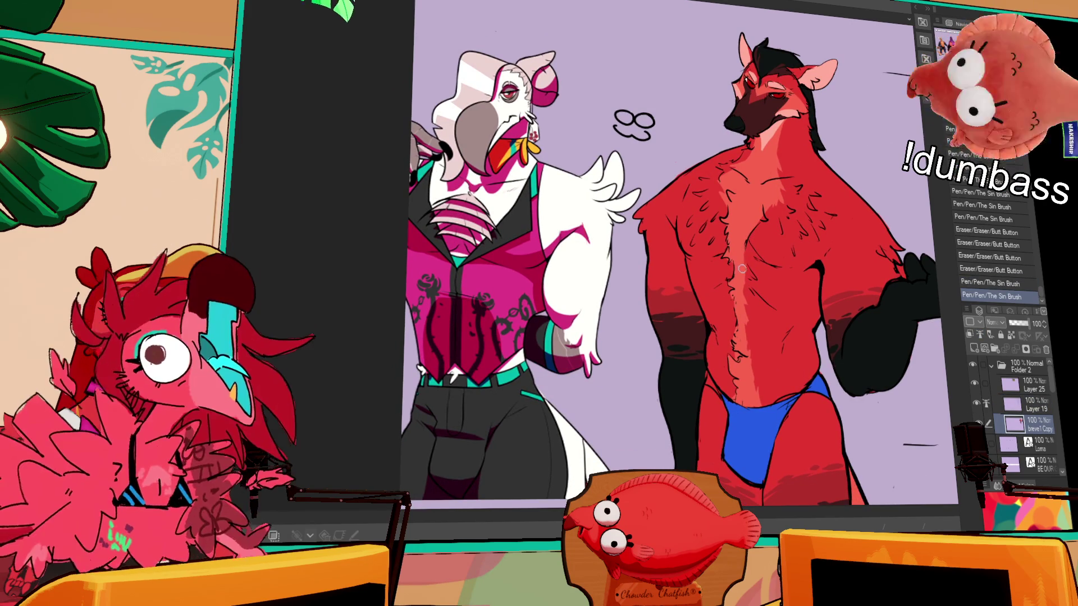
drag(739, 270, 745, 253)
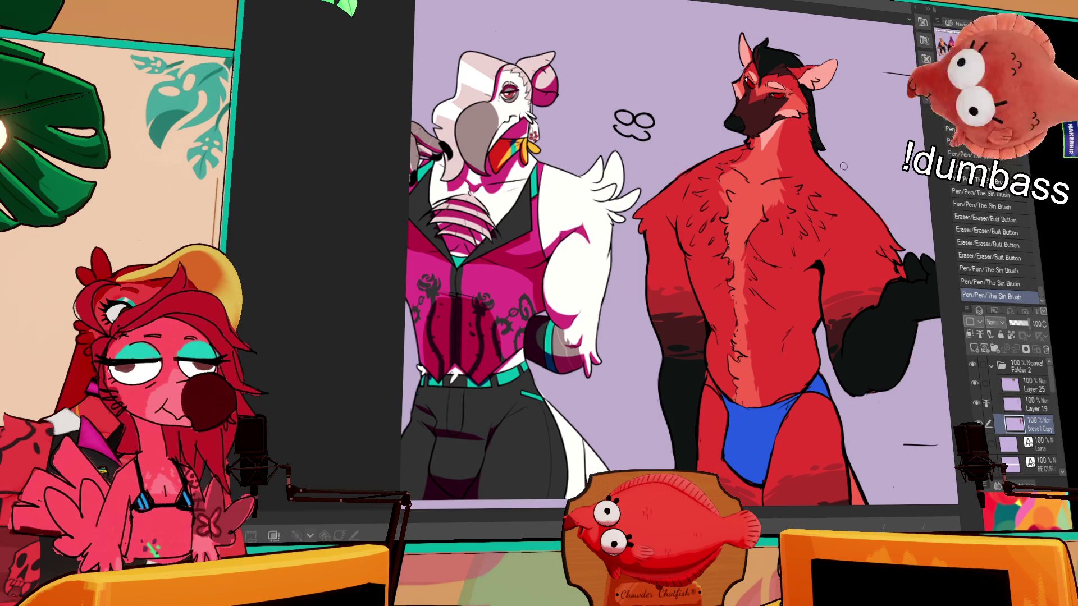
Add more fur strokes on the upper chest, keeping the most recent one
drag(822, 230, 813, 195)
mouse_move(744, 291)
mouse_down()
mouse_move(739, 302)
mouse_move(738, 280)
mouse_up()
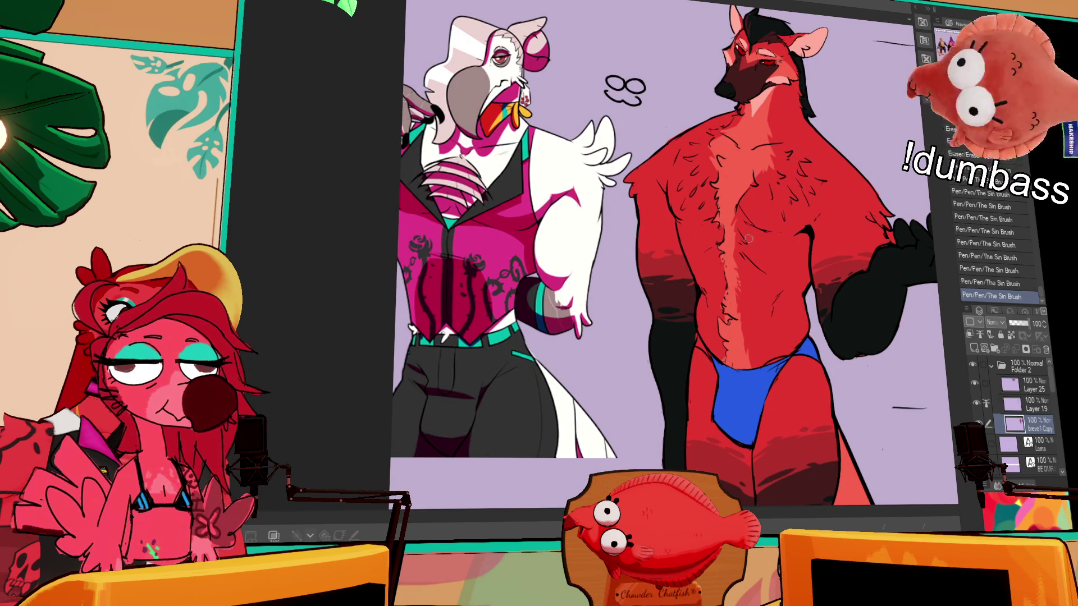
drag(708, 180, 688, 151)
key(ctrl+z)
key(ctrl+y)
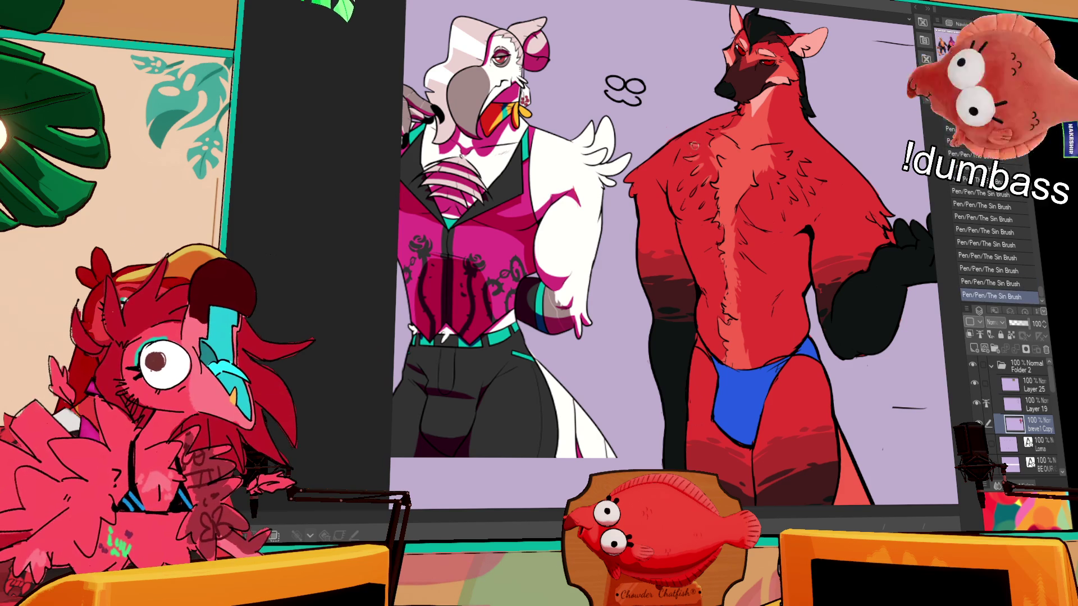
key(ctrl+z)
key(ctrl+y)
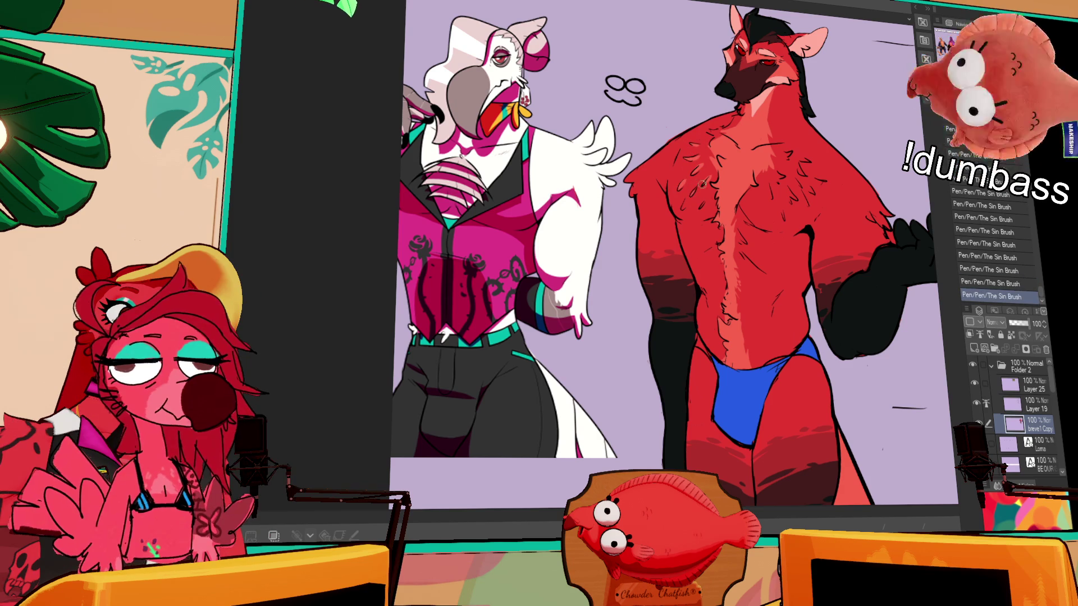
Add light fur marks and short strokes up the wolf's chest
scroll(694, 196, up, 3)
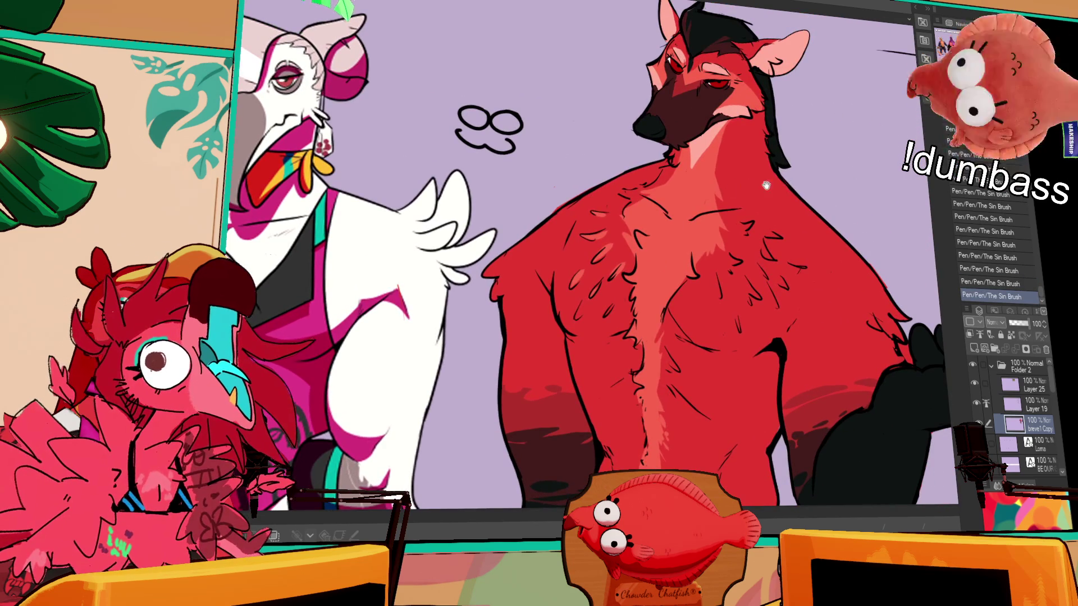
drag(748, 185, 754, 175)
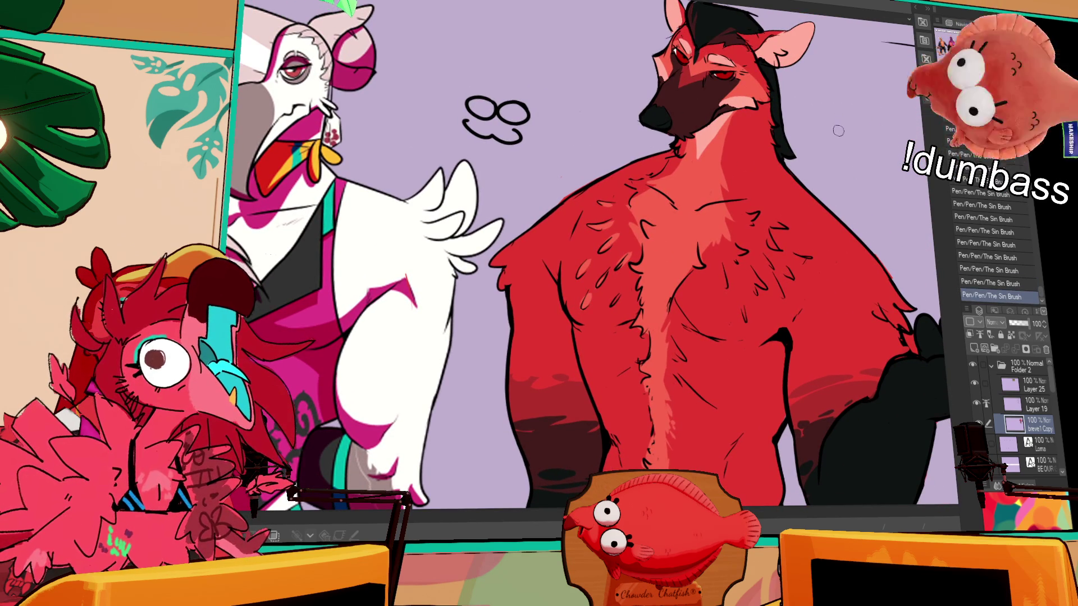
drag(590, 286, 584, 303)
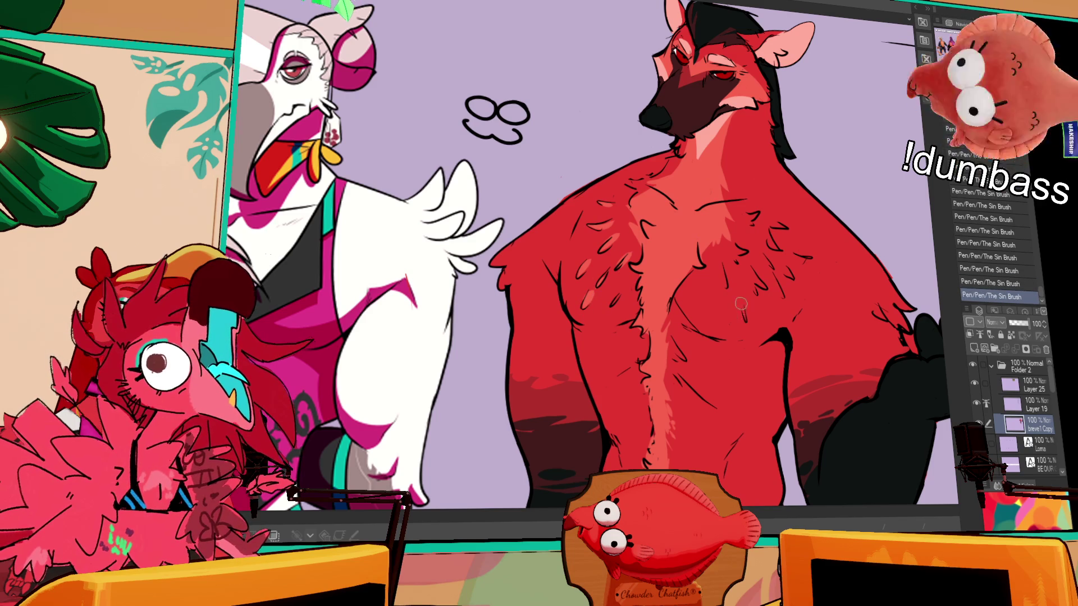
click(722, 277)
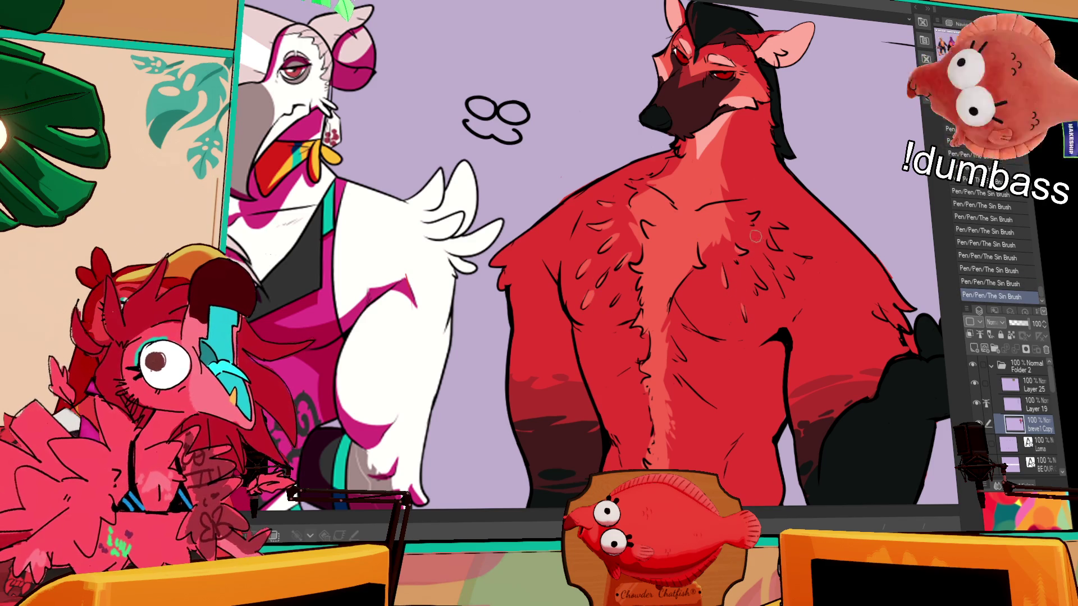
drag(762, 285, 759, 280)
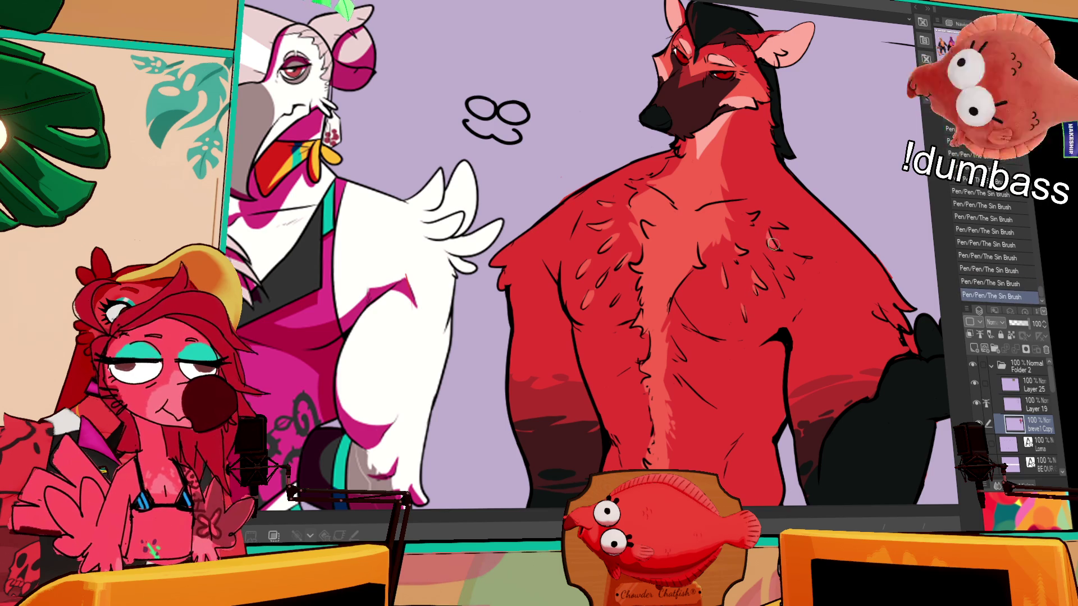
drag(780, 292, 776, 284)
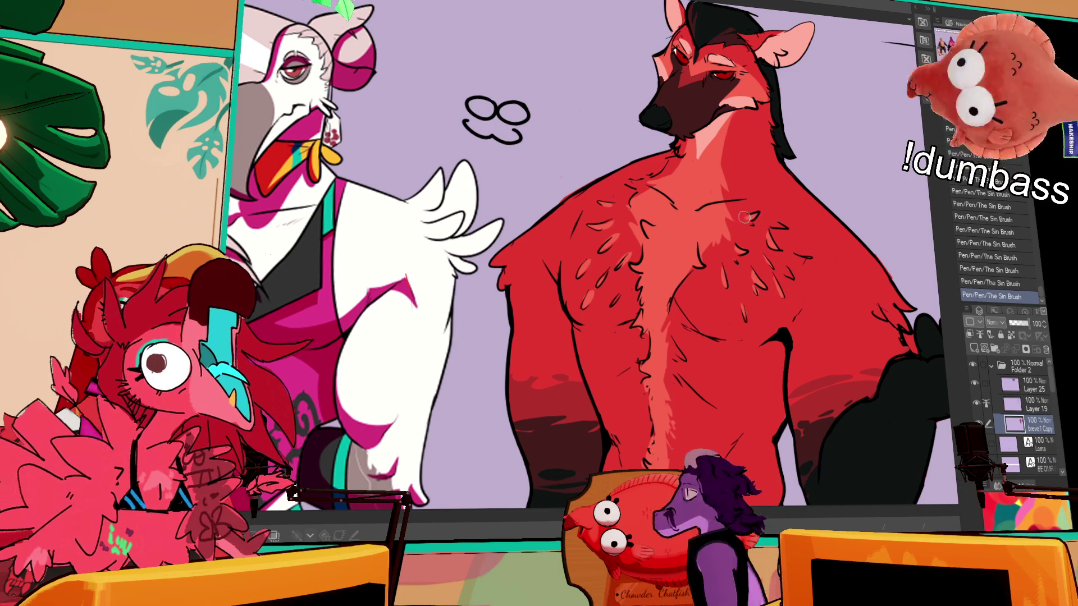
Center the view on the wolf's head and select the area around its eye
drag(717, 158, 722, 182)
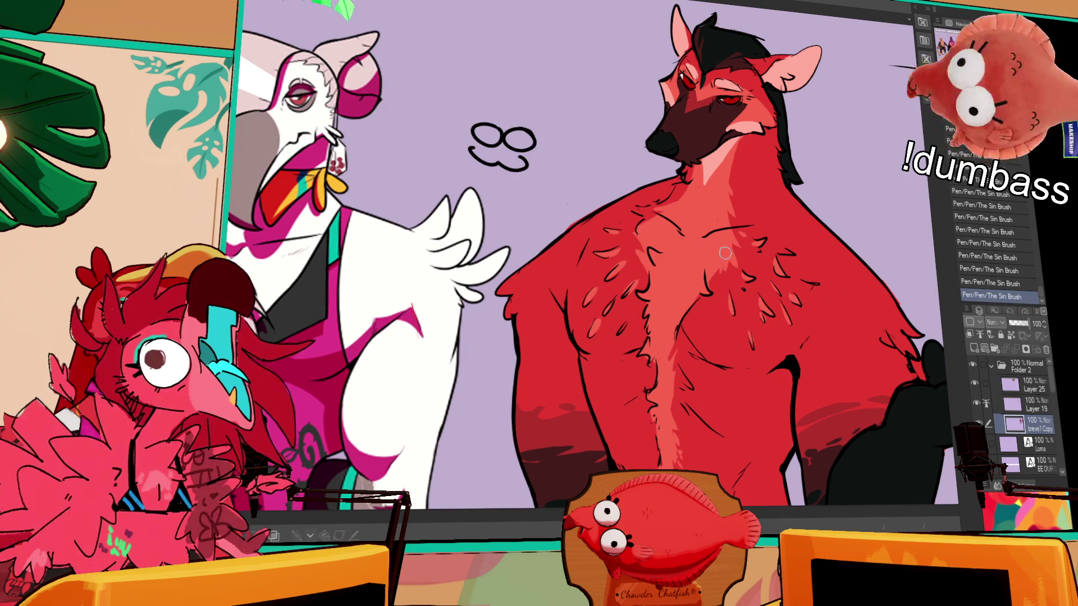
scroll(646, 282, up, 1)
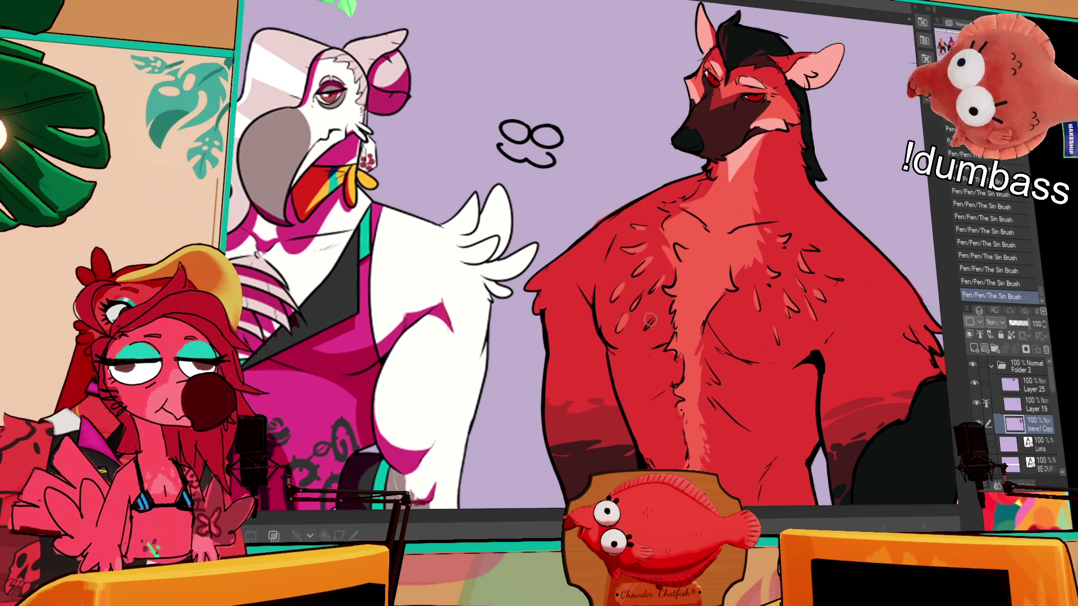
scroll(691, 274, up, 1)
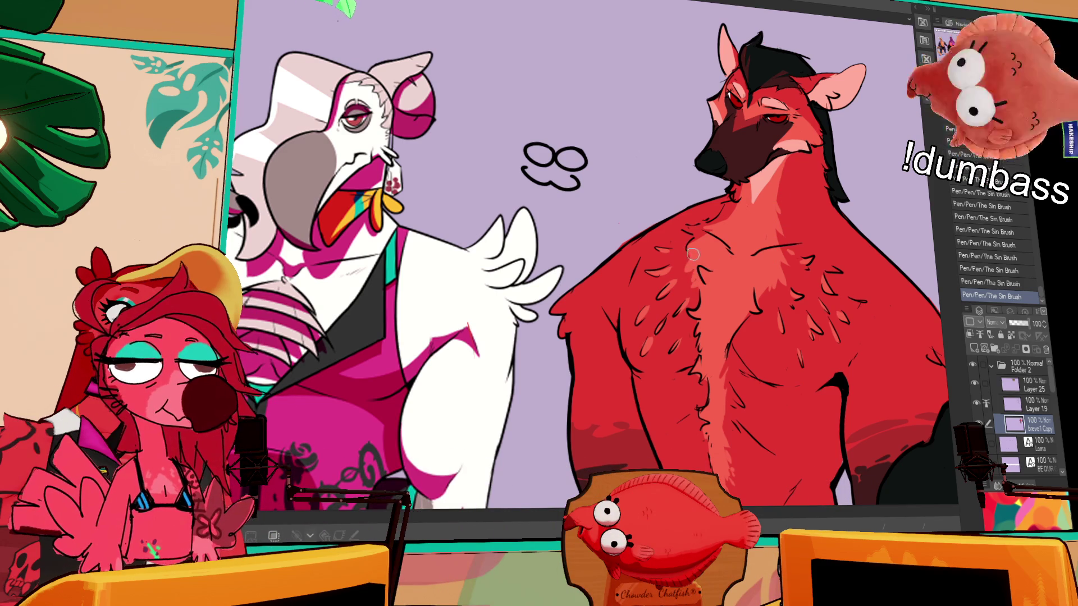
drag(869, 145, 837, 185)
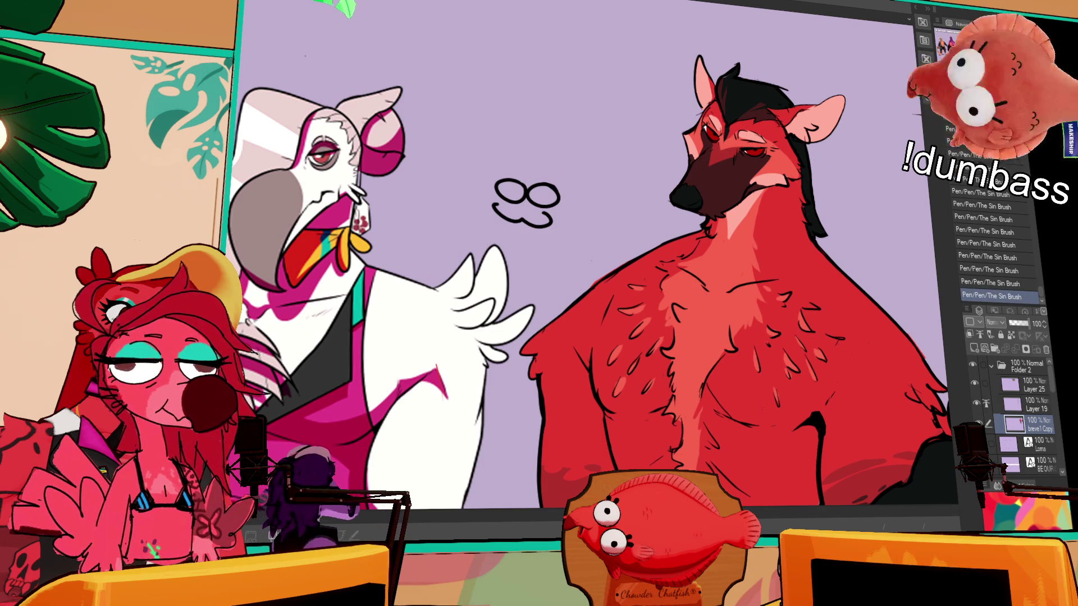
mouse_move(746, 164)
mouse_down()
mouse_move(800, 167)
mouse_move(786, 170)
mouse_up()
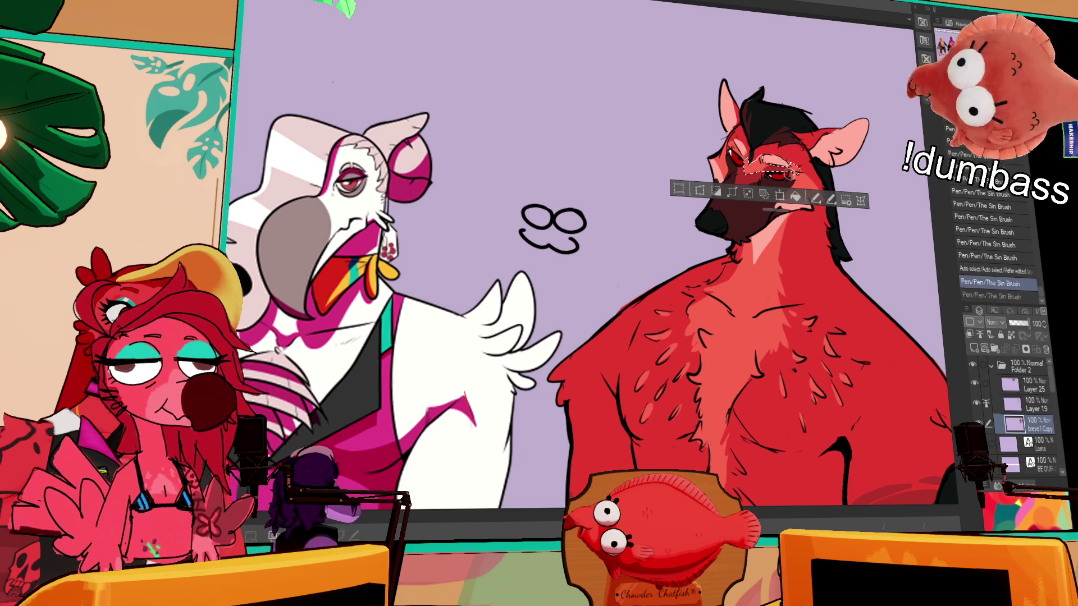
Narrow the selection to the wolf's eye, paint it red, and deselect
click(738, 151)
drag(739, 152, 747, 178)
key(ctrl+d)
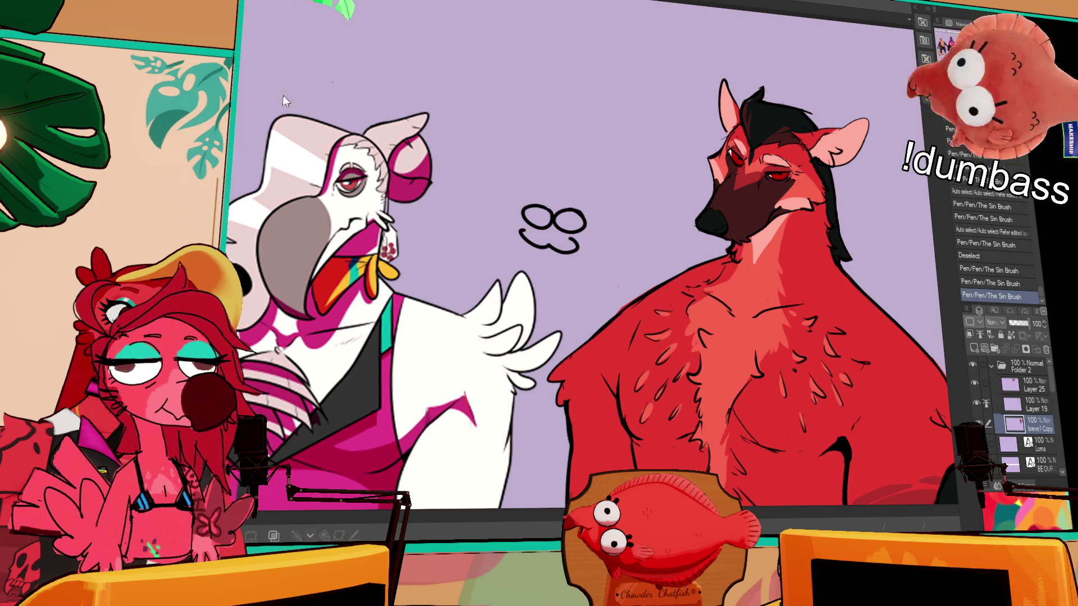
scroll(530, 37, down, 3)
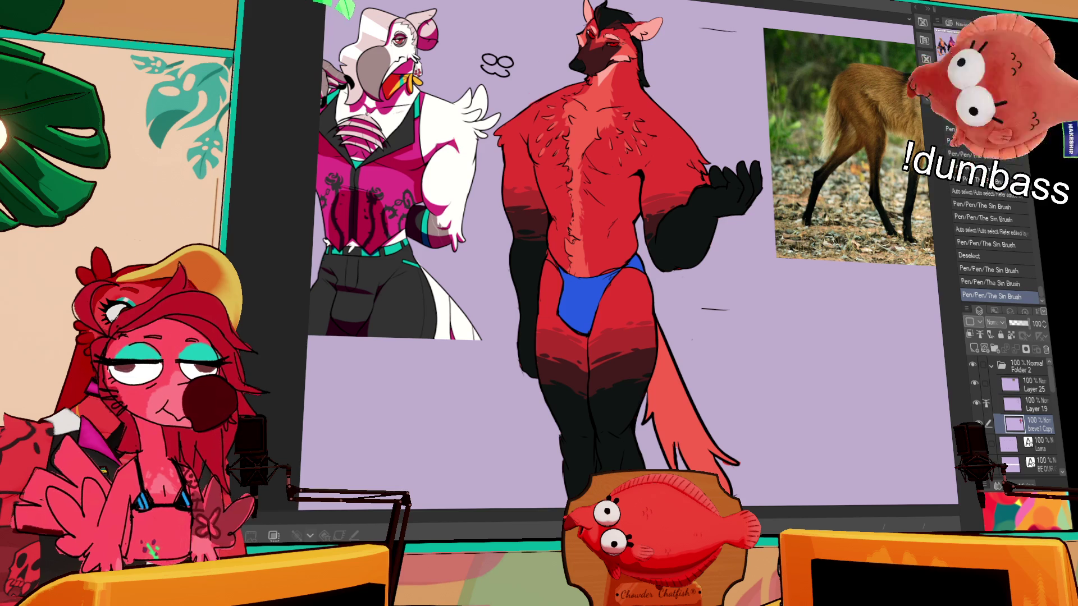
Return to the wolf's torso and discard a short test stroke on the chest
mouse_move(646, 316)
mouse_down()
mouse_move(506, 317)
mouse_move(636, 375)
mouse_up()
scroll(659, 317, up, 2)
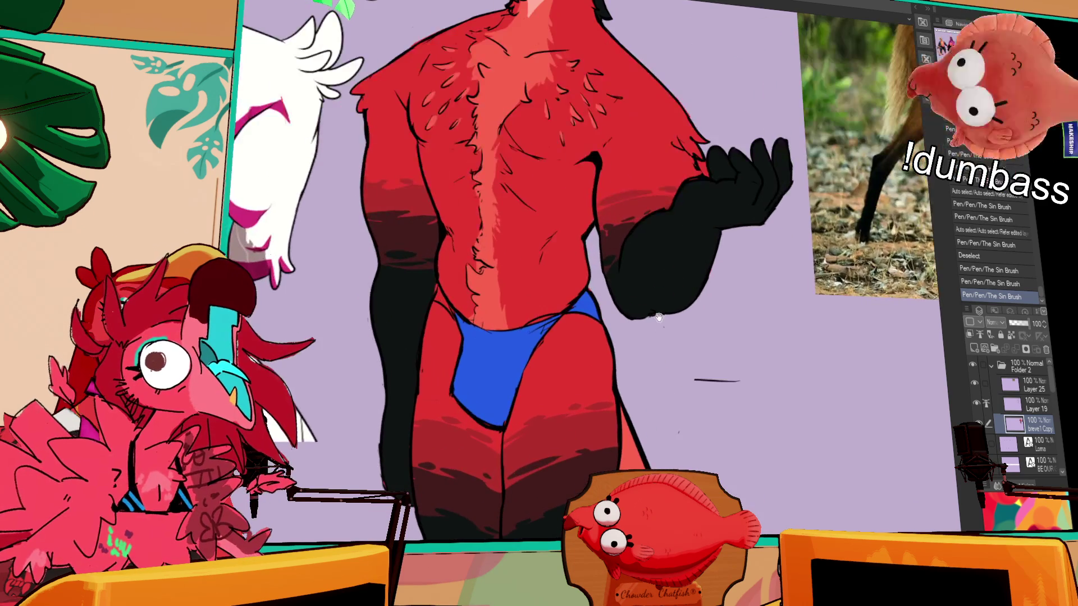
drag(659, 317, 630, 414)
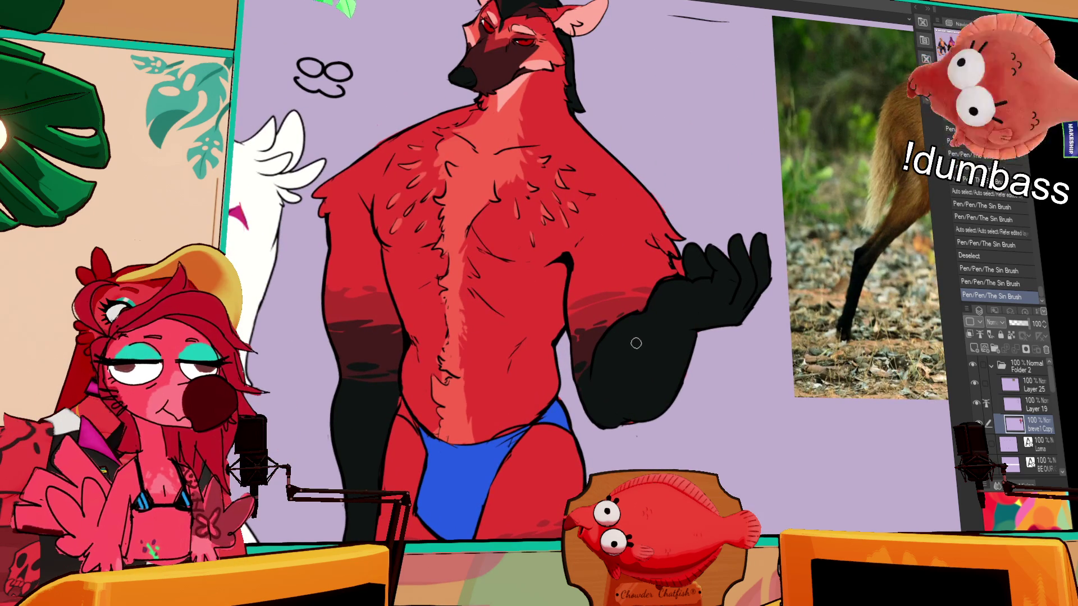
drag(637, 343, 645, 429)
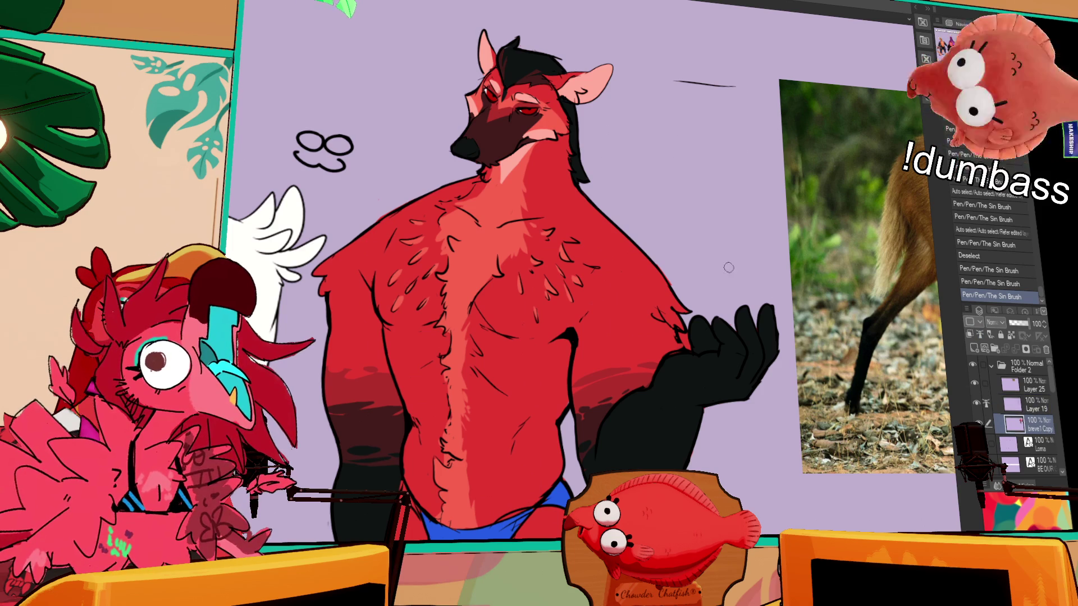
drag(576, 381, 663, 291)
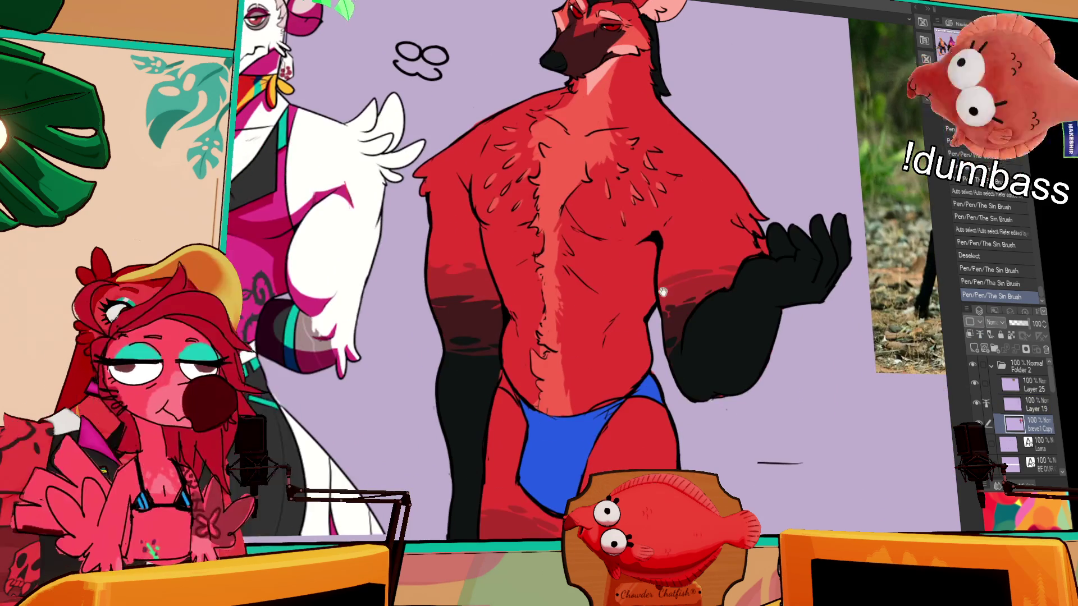
mouse_move(632, 240)
mouse_down()
mouse_move(612, 226)
mouse_move(626, 232)
mouse_up()
key(ctrl+z)
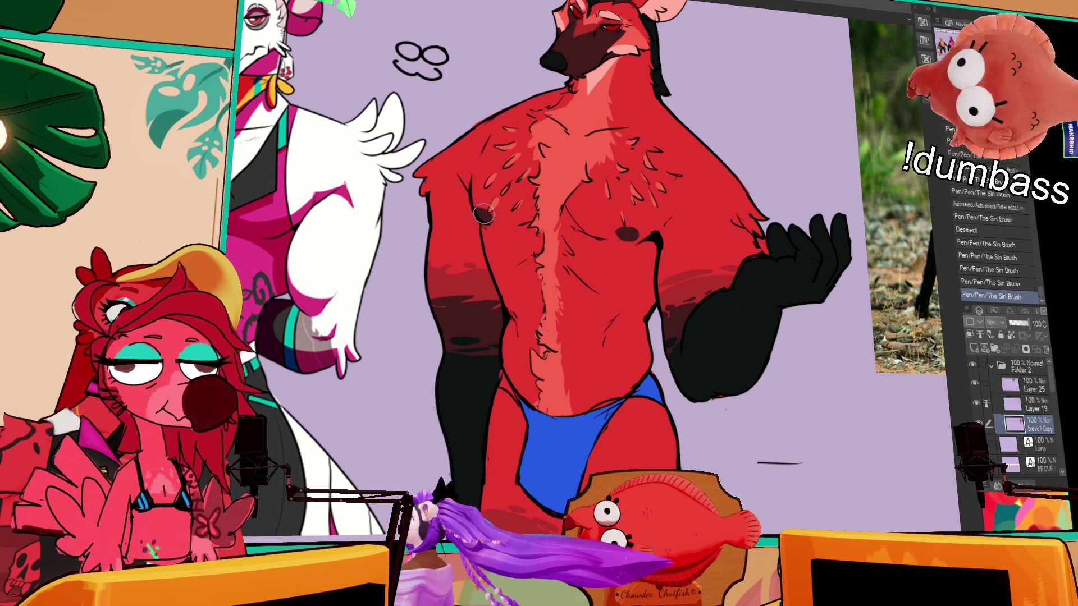
Redraw a small dark stroke on the wolf's black hand
drag(762, 64, 778, 197)
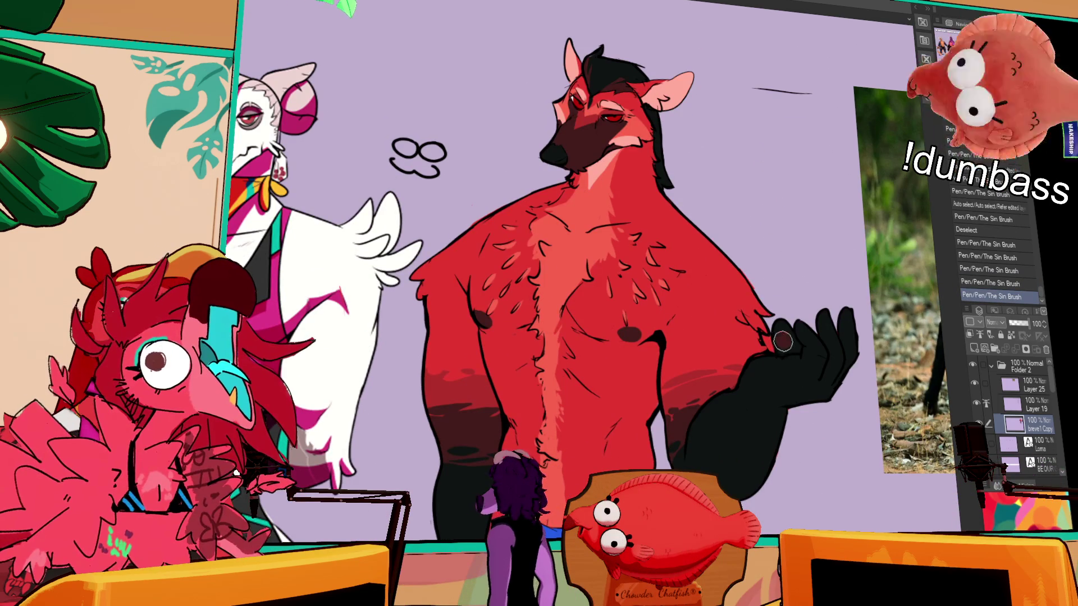
drag(782, 339, 800, 329)
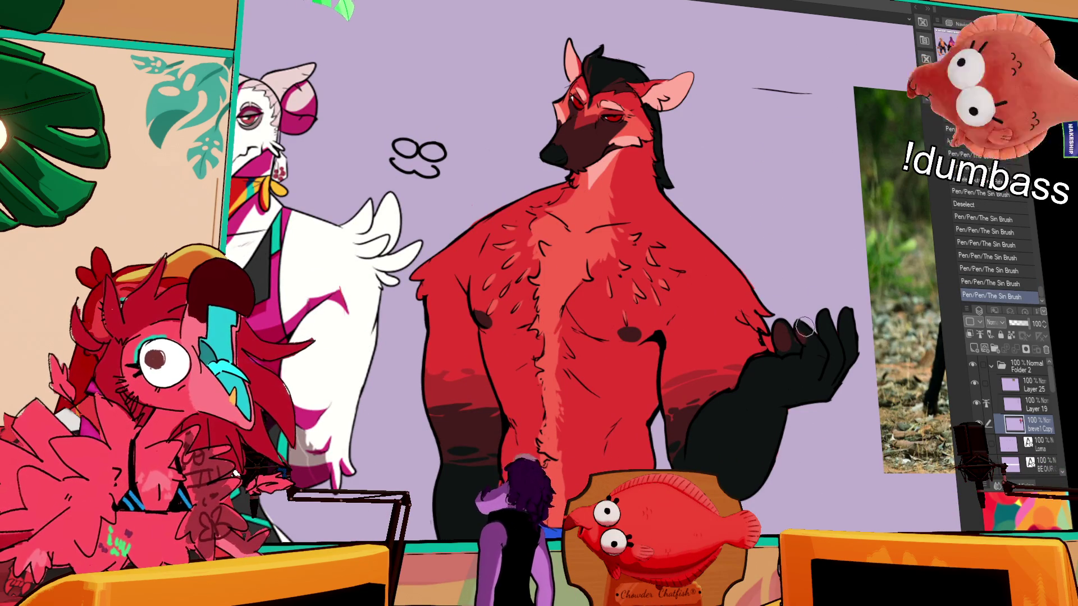
key(ctrl+z)
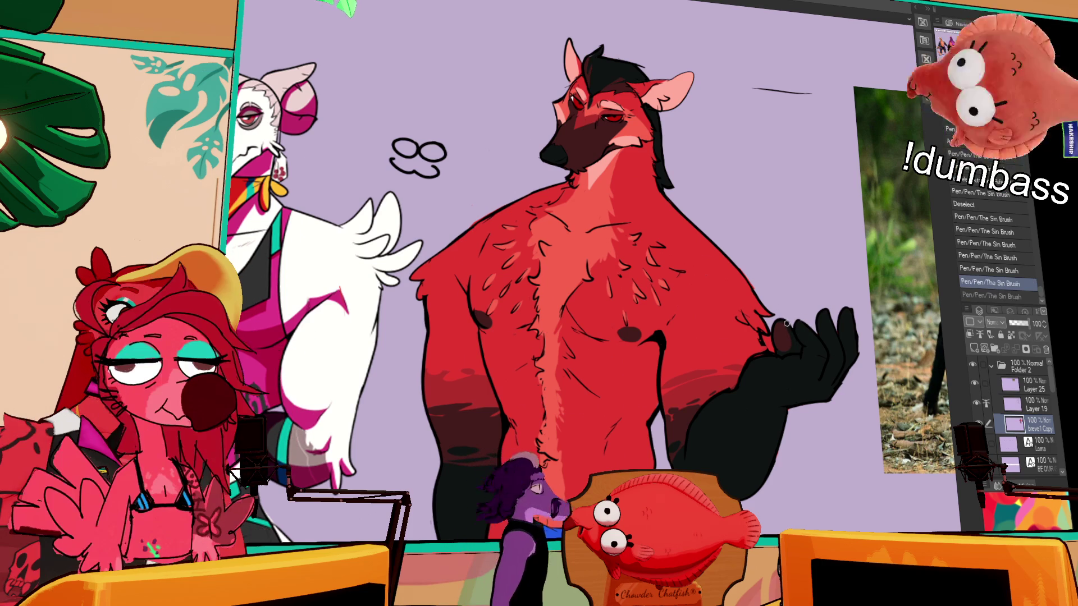
mouse_move(804, 348)
mouse_down()
mouse_move(820, 317)
mouse_move(820, 328)
mouse_up()
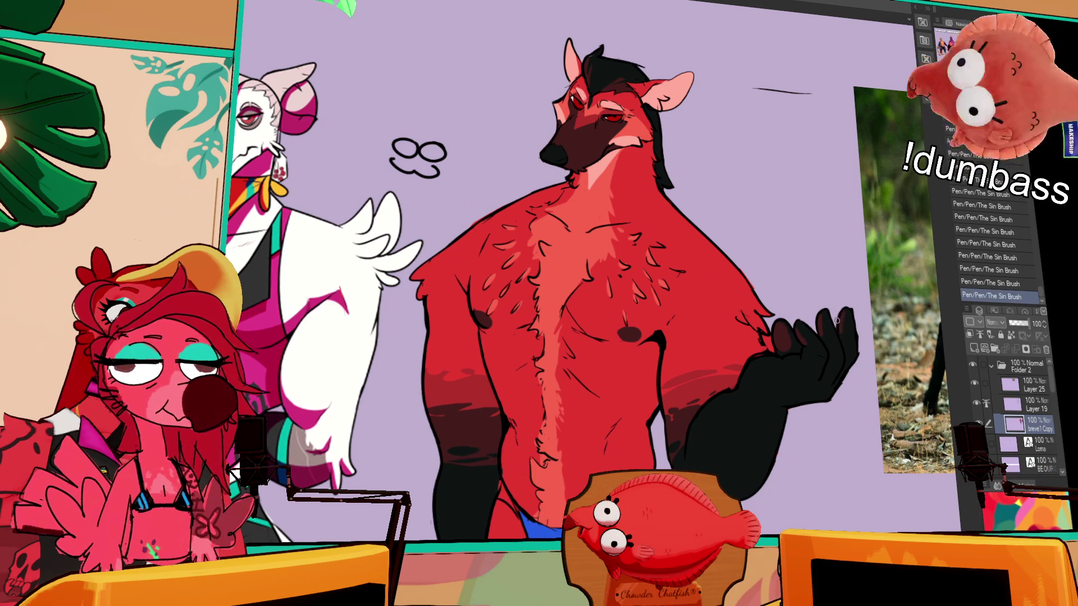
drag(821, 287, 820, 330)
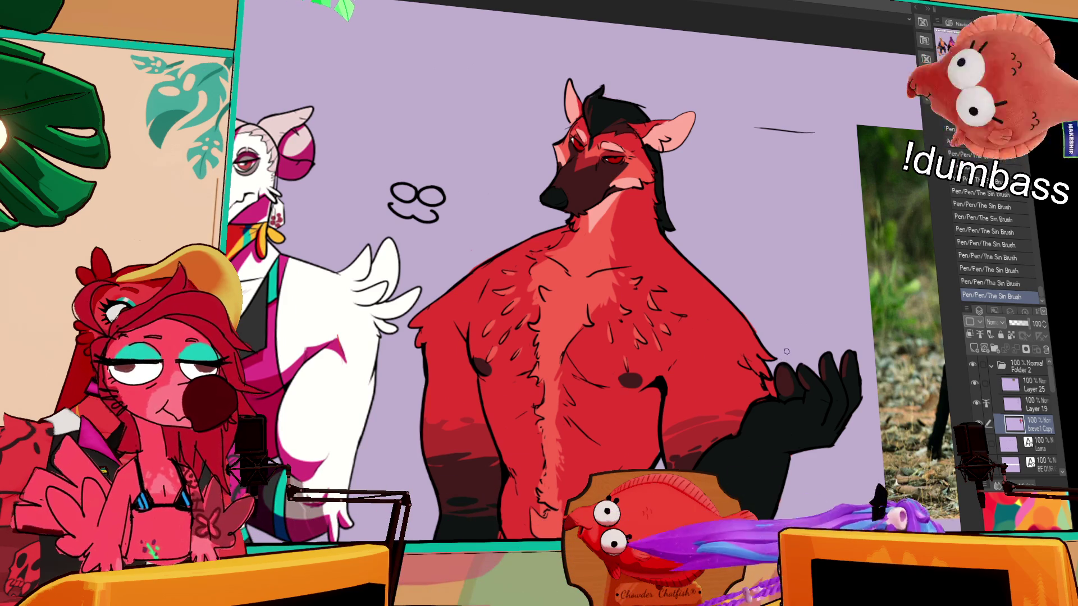
Hide the colour fill layer so the legs and tail show only lineart
mouse_move(500, 509)
mouse_down()
mouse_move(535, 427)
mouse_move(595, 398)
mouse_up()
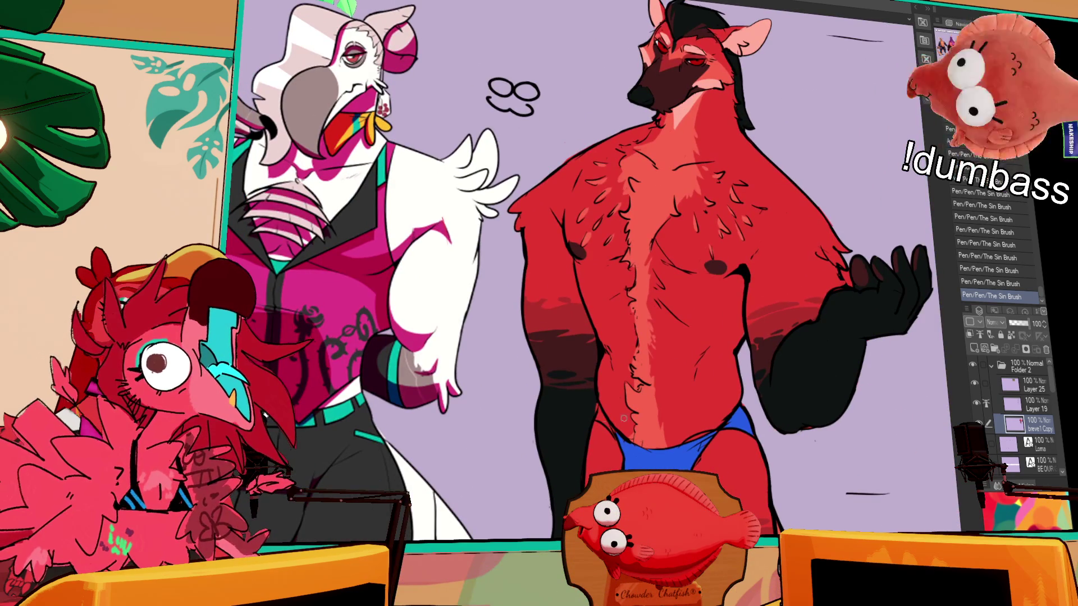
scroll(786, 400, down, 1)
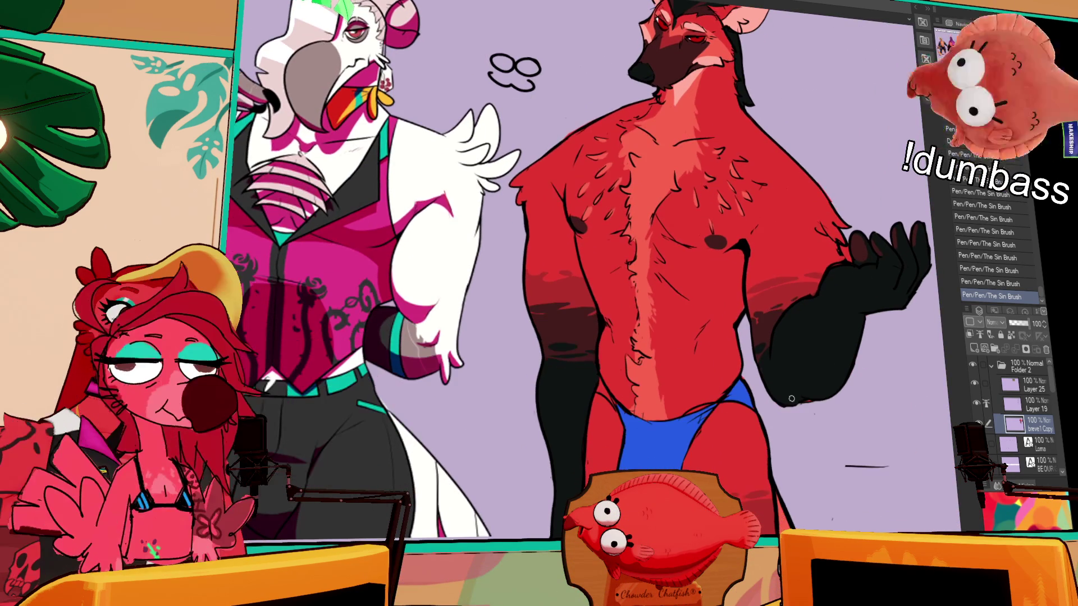
scroll(853, 382, up, 5)
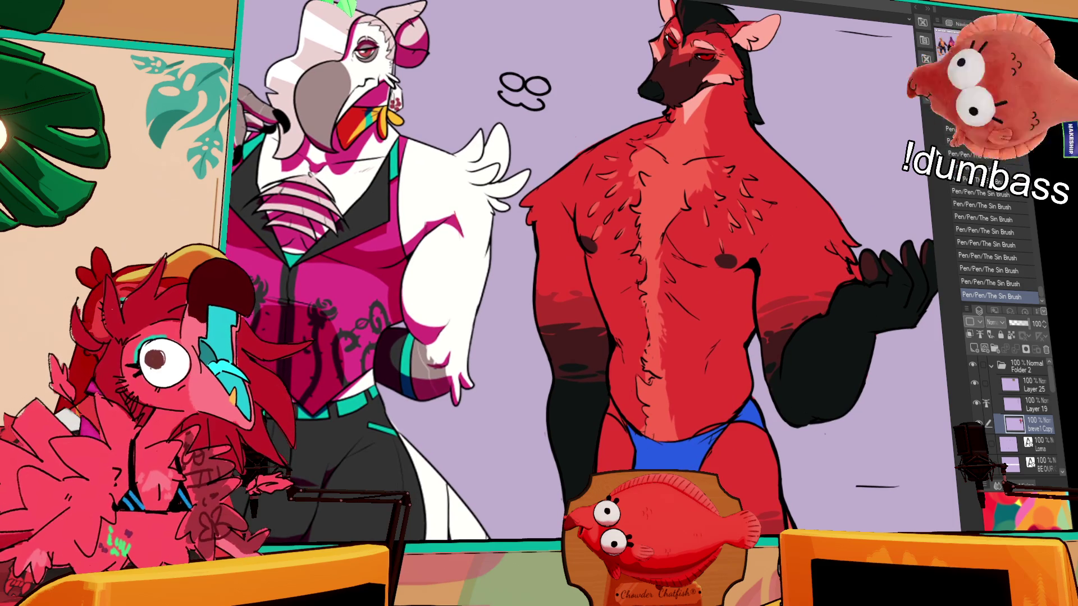
scroll(855, 380, down, 10)
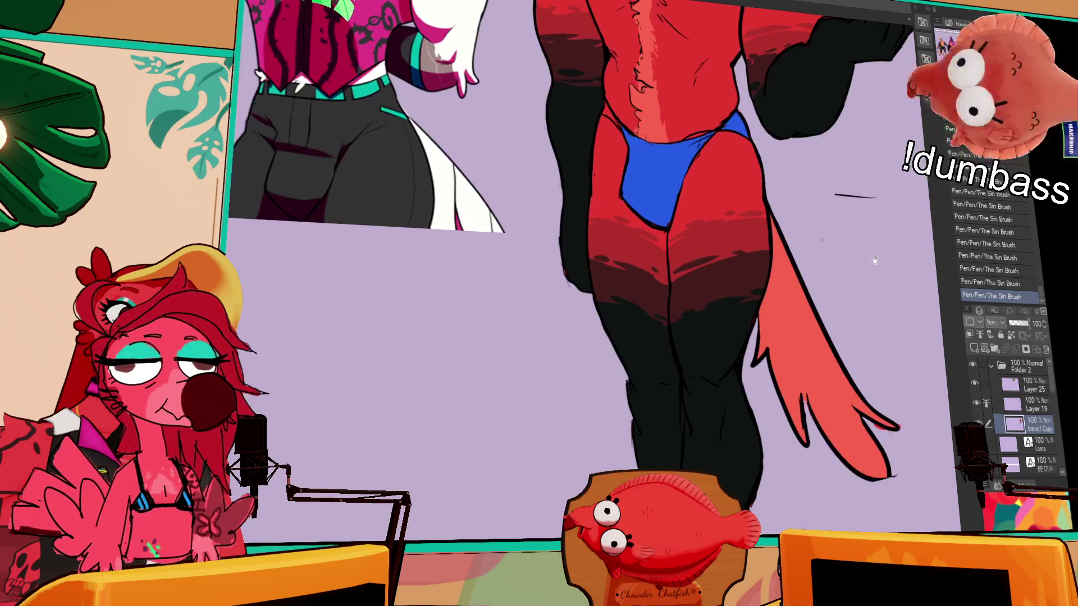
scroll(859, 355, down, 5)
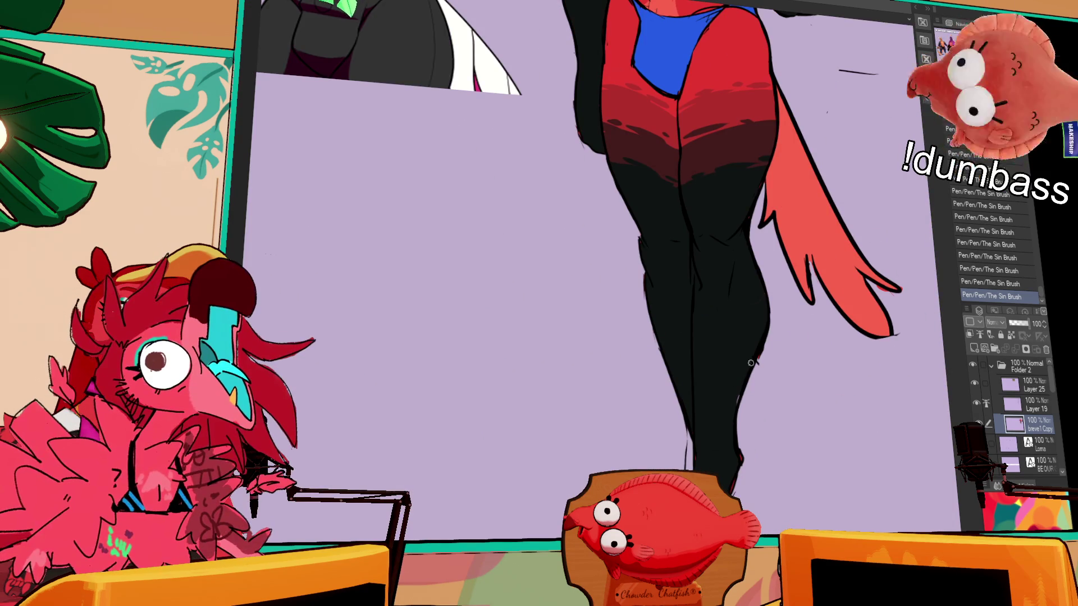
click(1016, 409)
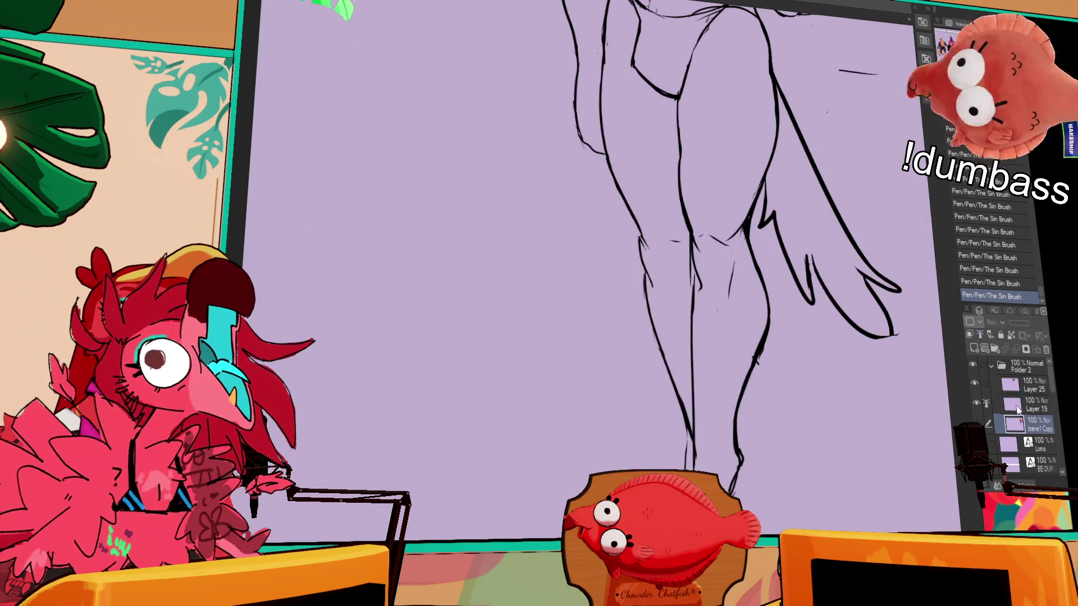
Select Layer 19 and start reworking the lower leg line, undoing unwanted strokes
click(1032, 410)
scroll(680, 361, down, 2)
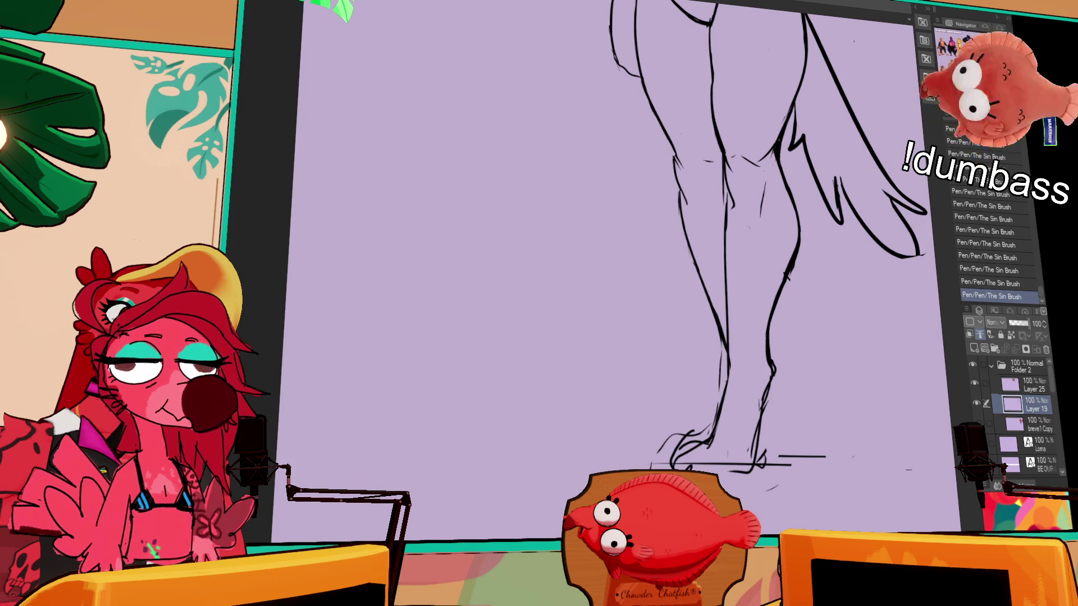
mouse_move(729, 379)
mouse_down()
mouse_move(718, 261)
mouse_move(701, 321)
mouse_up()
key(ctrl+z)
drag(718, 247, 703, 319)
drag(719, 247, 705, 317)
key(ctrl+z)
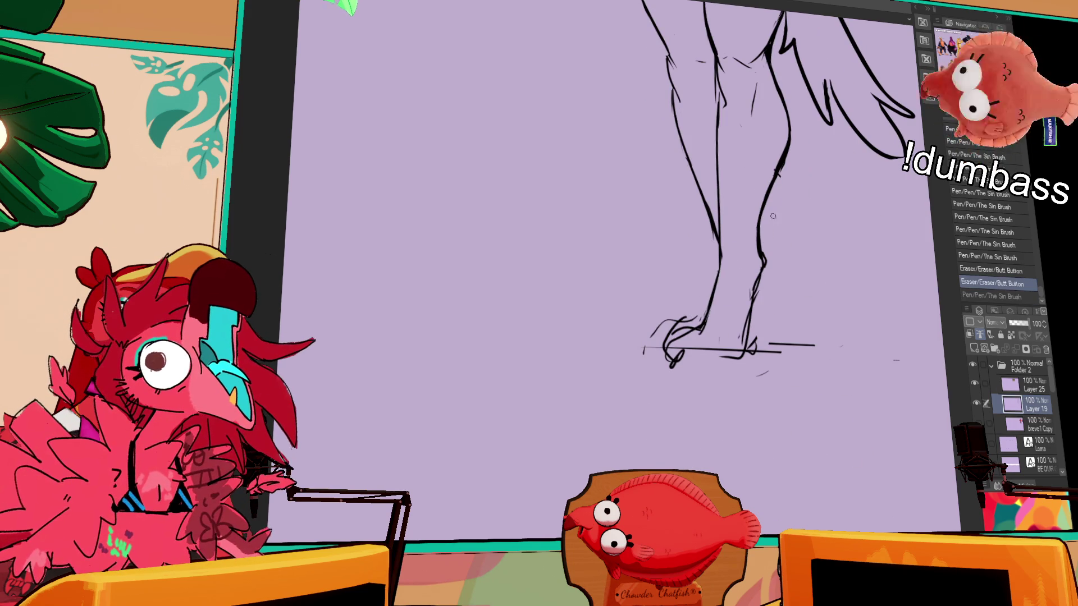
Erase stray marks beside the right leg and near the lower leg line
drag(789, 153, 774, 185)
mouse_move(786, 145)
mouse_down()
mouse_move(770, 190)
mouse_move(759, 181)
mouse_up()
drag(770, 238, 762, 267)
drag(775, 219, 769, 241)
drag(777, 235, 769, 254)
key(ctrl+z)
Redraw the lower right leg line, moving it further right
drag(778, 210, 761, 288)
key(ctrl+z)
drag(781, 230, 761, 280)
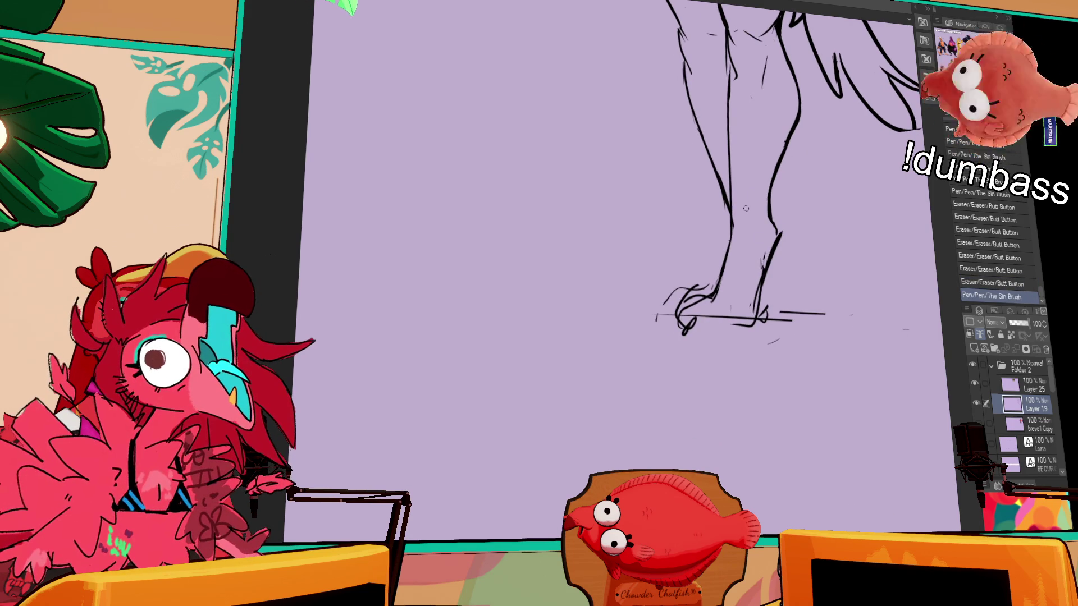
mouse_move(783, 234)
mouse_down()
mouse_move(768, 271)
mouse_move(770, 208)
mouse_up()
drag(800, 115, 753, 295)
Erase part of the left foot strokes and draw the foot's bottom line
mouse_move(686, 323)
mouse_down()
mouse_move(696, 286)
mouse_move(708, 287)
mouse_move(690, 311)
mouse_up()
drag(686, 316, 714, 288)
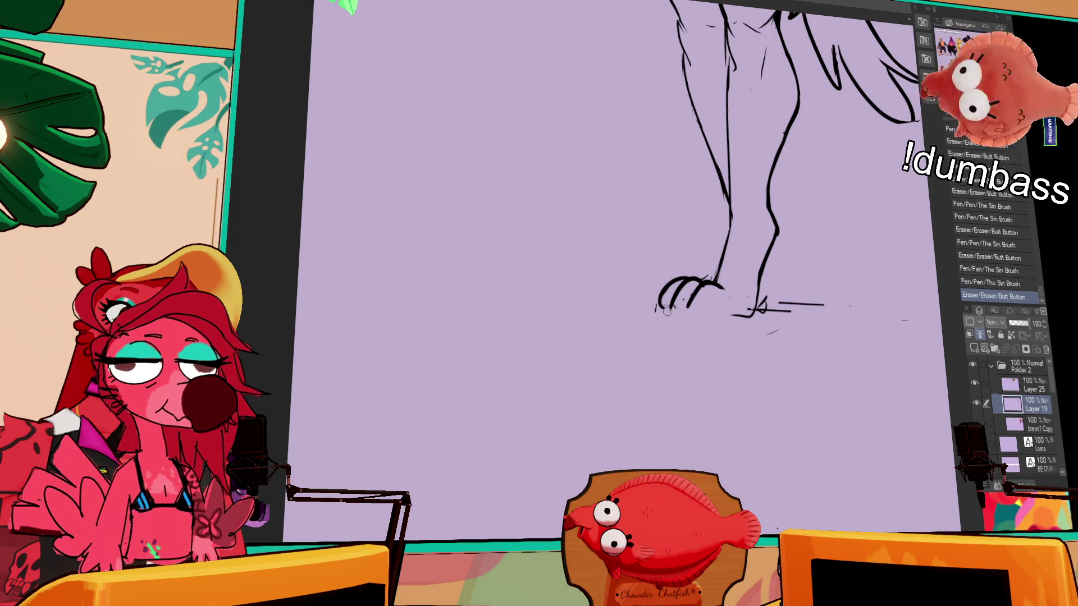
mouse_move(658, 312)
mouse_down()
mouse_move(758, 306)
mouse_move(759, 297)
mouse_up()
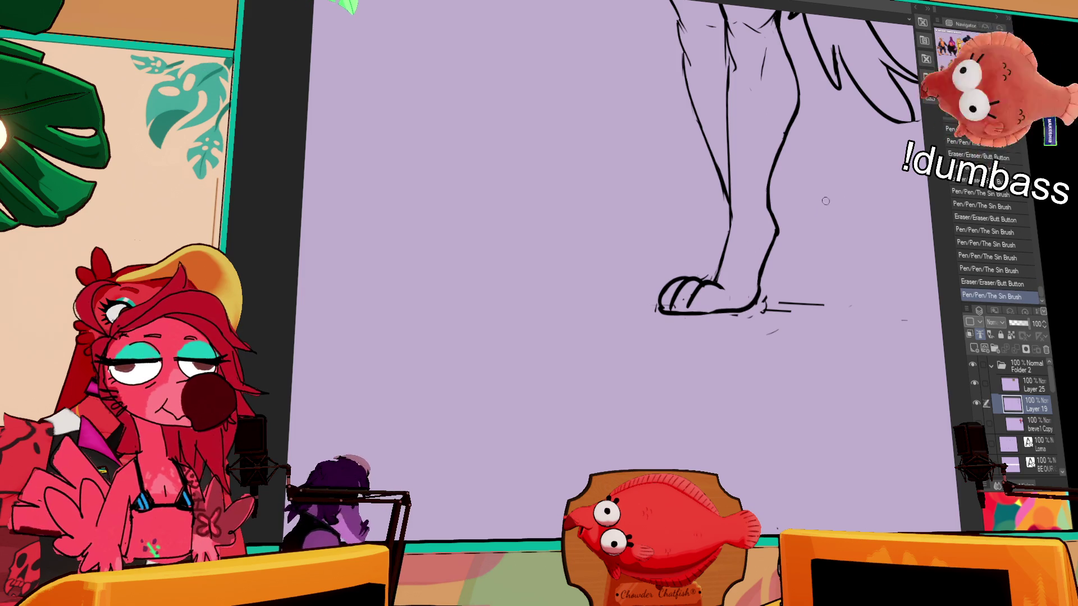
drag(831, 196, 773, 347)
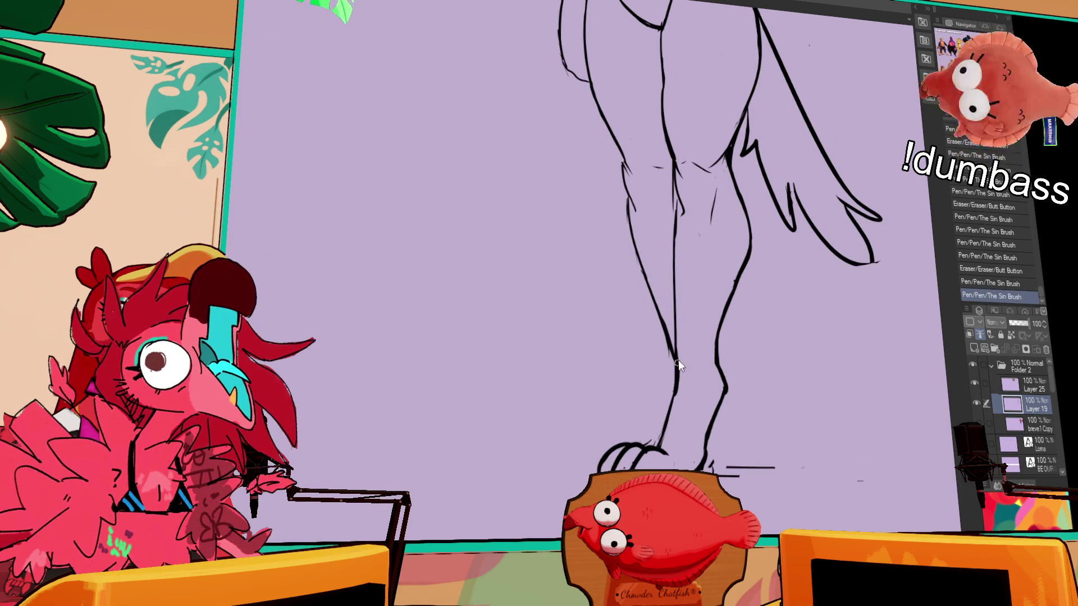
scroll(691, 378, down, 3)
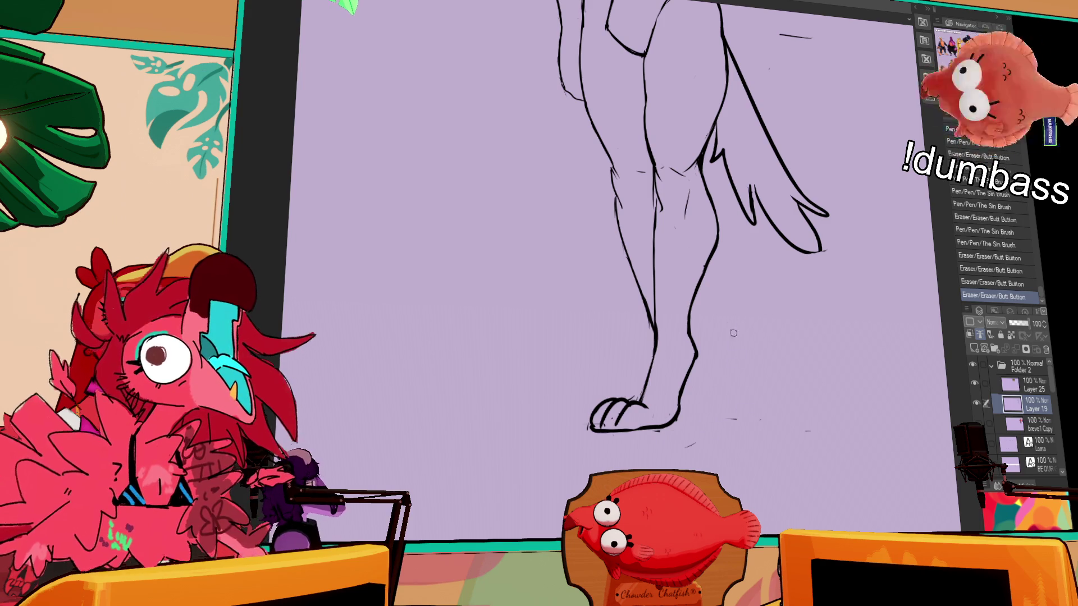
click(629, 400)
Extend the foot's bottom line and redraw the leg's right edge from knee to heel
drag(715, 305, 714, 340)
click(724, 386)
key(ctrl+z)
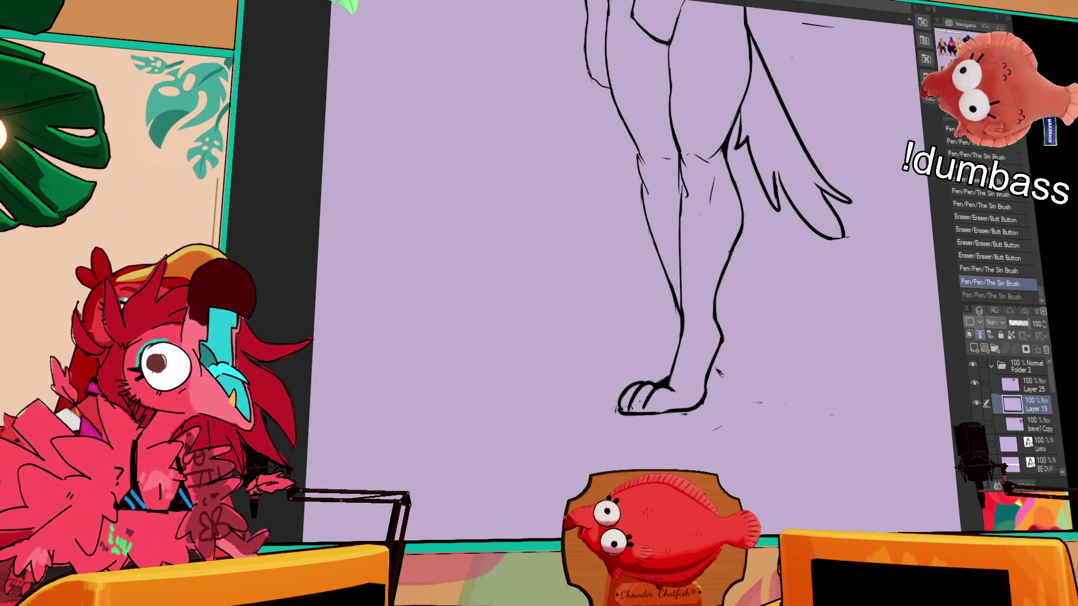
drag(700, 404, 729, 405)
drag(721, 352, 727, 399)
key(ctrl+z)
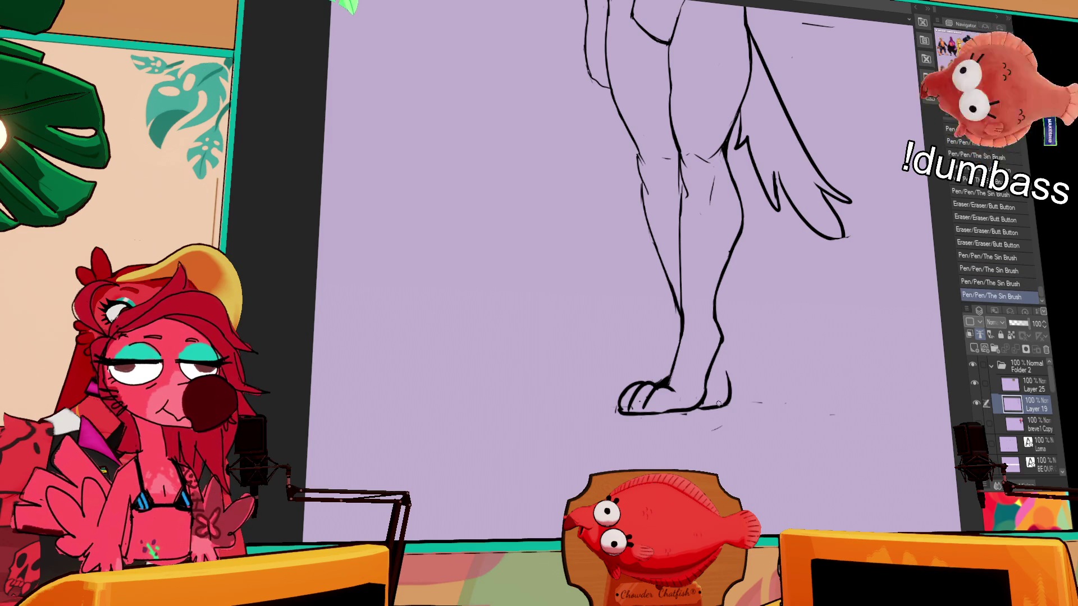
mouse_move(727, 340)
mouse_down()
mouse_move(716, 291)
mouse_move(731, 359)
mouse_up()
key(ctrl+z)
drag(715, 293, 733, 394)
drag(798, 210, 781, 269)
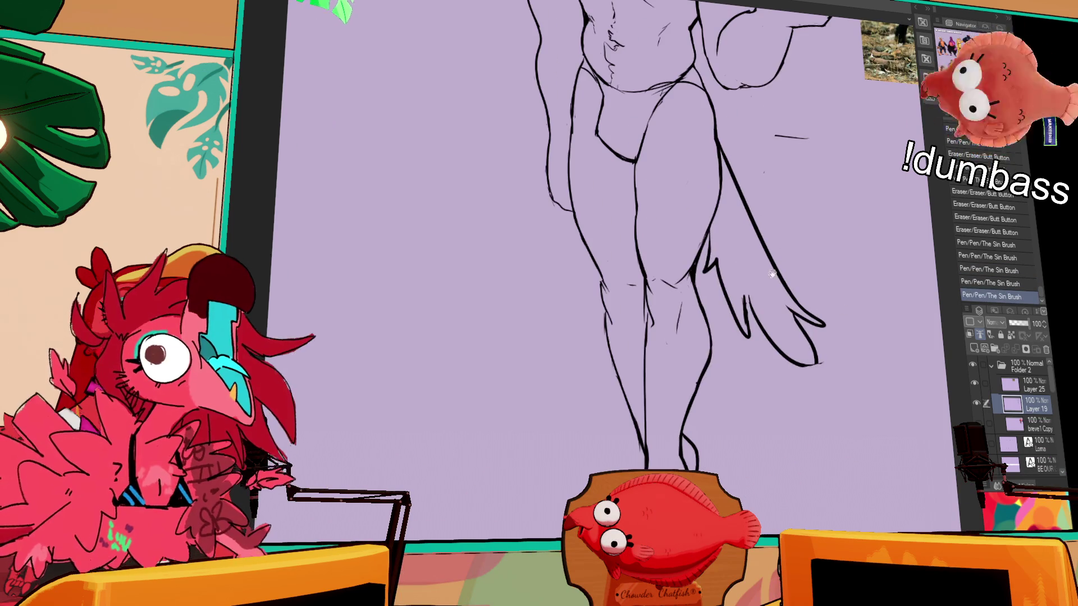
Retrace the raised hand's outline and redraw the index fingertip, erasing a stray mark
scroll(754, 325, up, 5)
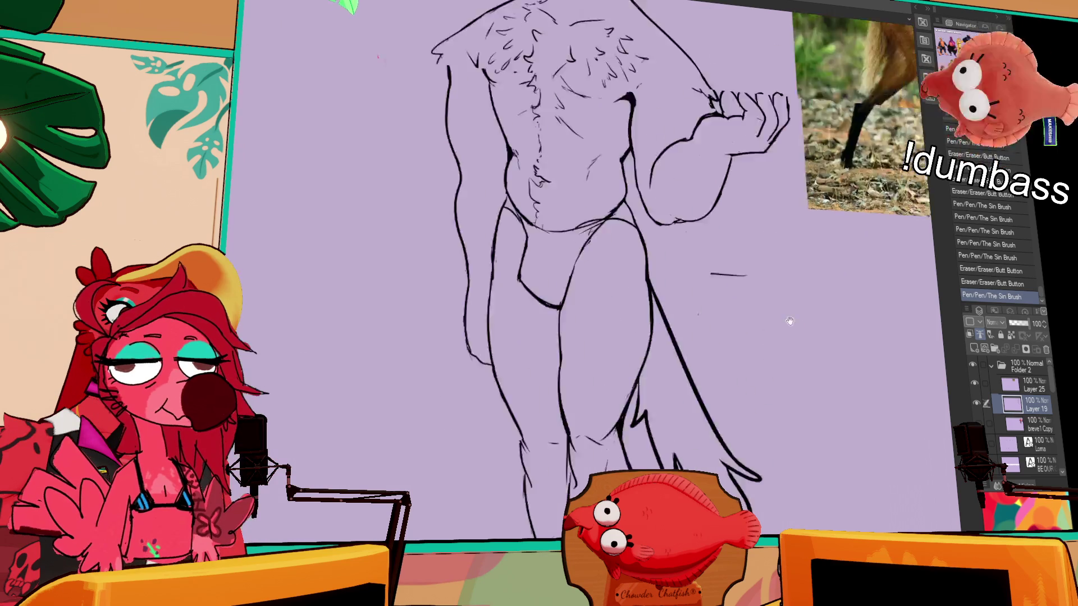
drag(874, 145, 878, 146)
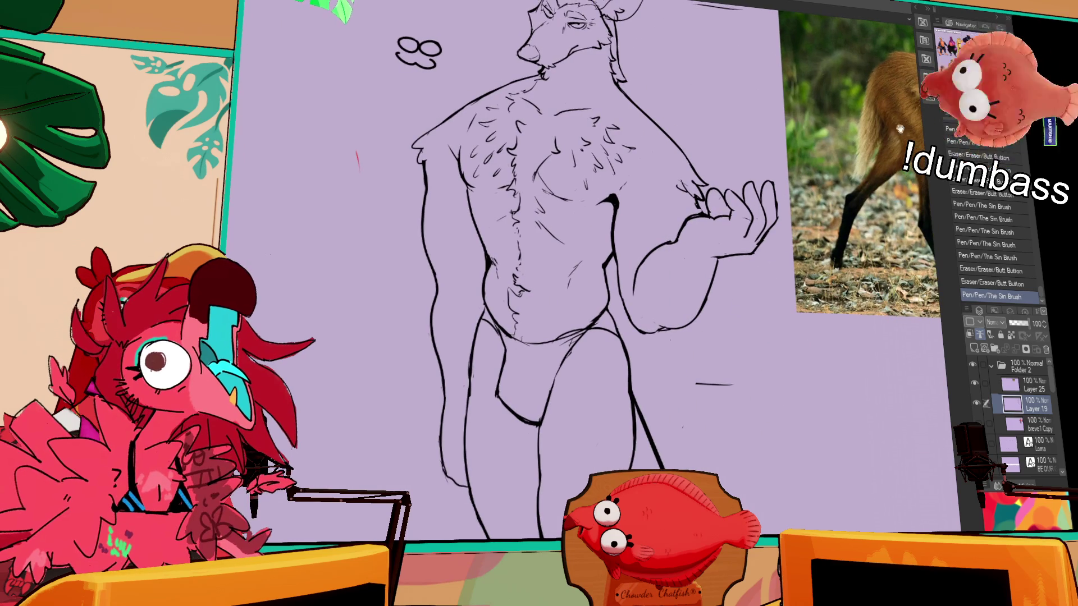
scroll(829, 193, up, 2)
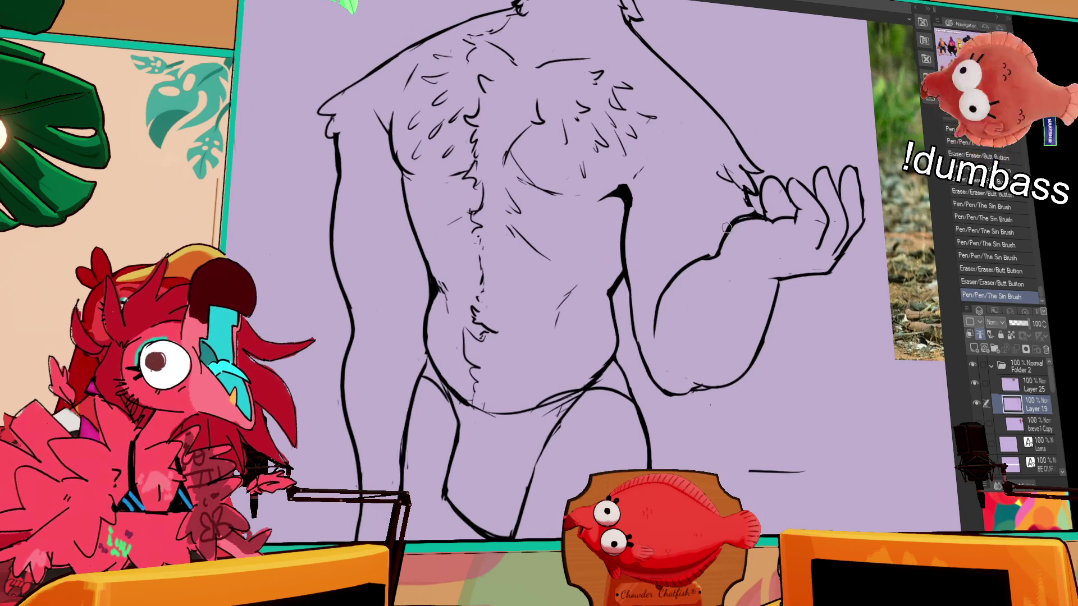
drag(738, 228, 770, 198)
drag(774, 203, 778, 179)
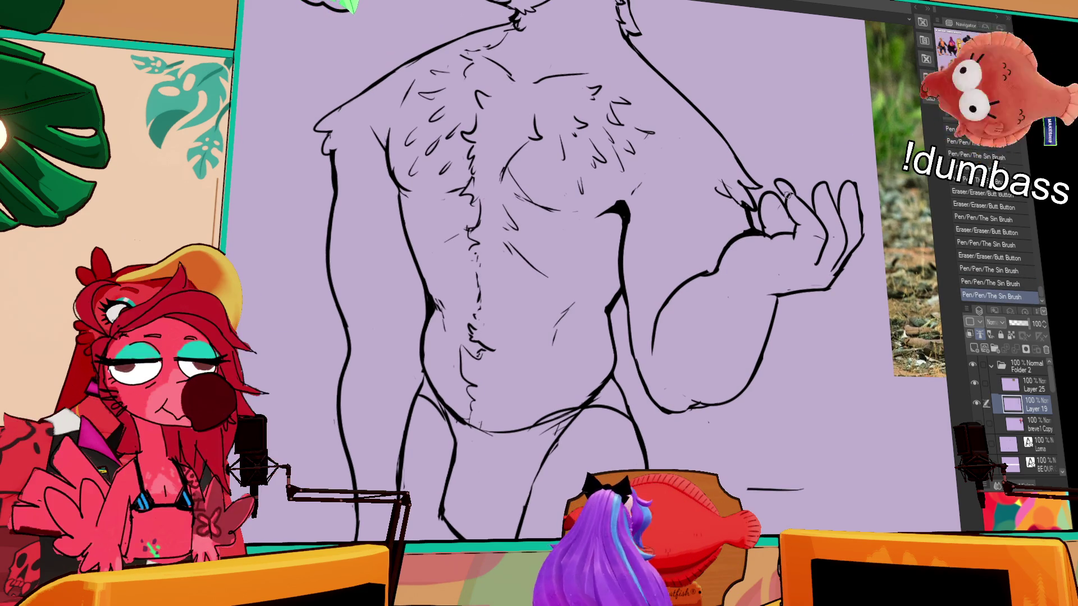
mouse_move(791, 200)
mouse_down()
mouse_move(813, 164)
mouse_move(848, 188)
mouse_up()
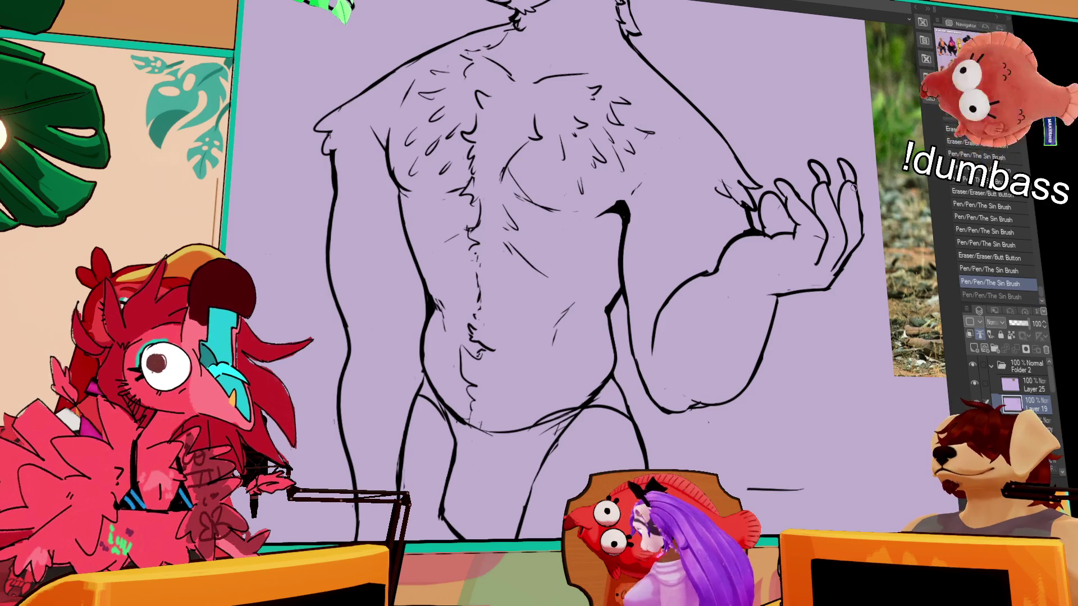
Add strokes near the thumb and on the hand, then zoom out to the whole figure
drag(775, 189, 755, 182)
key(ctrl+z)
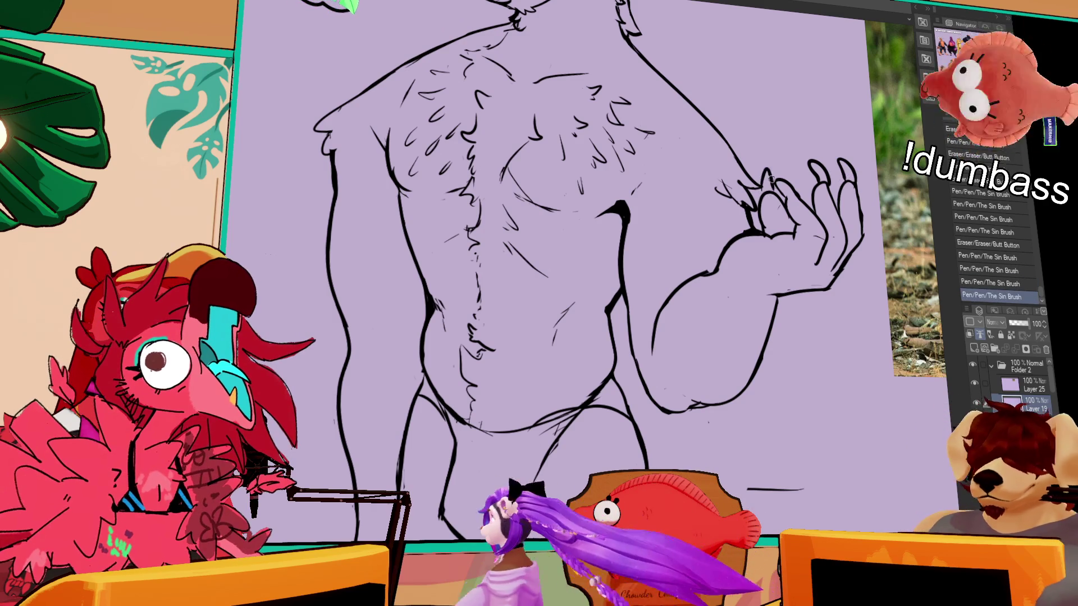
key(ctrl+y)
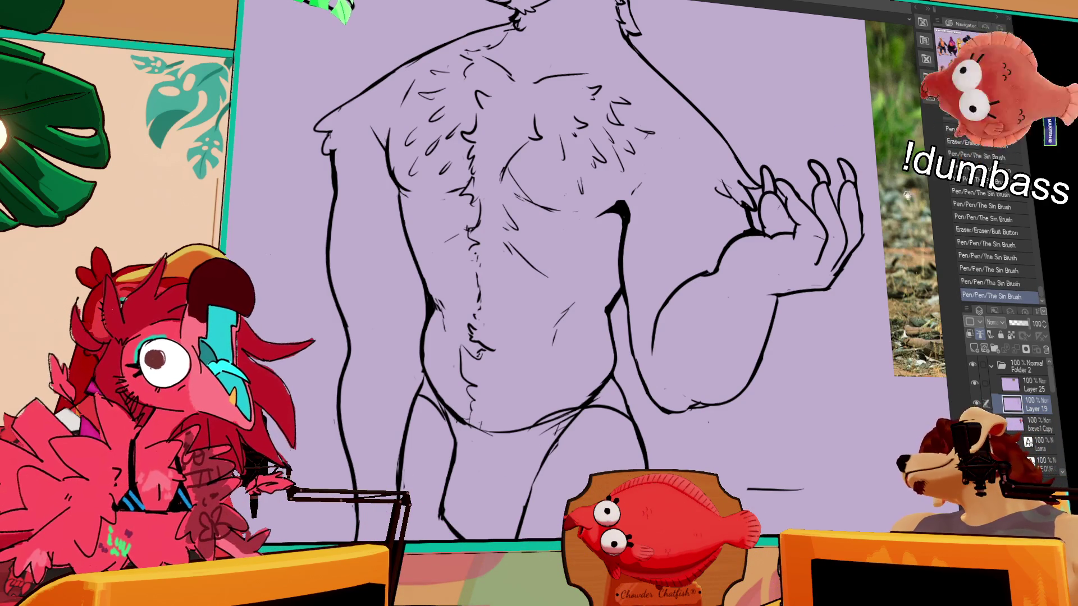
drag(789, 242, 787, 232)
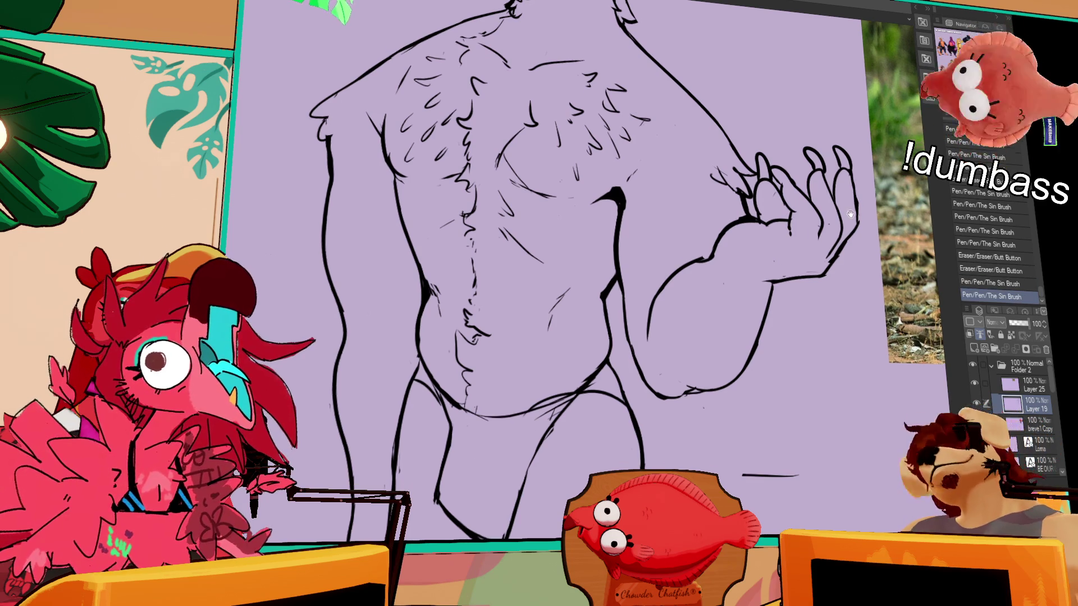
key(ctrl+minus)
key(ctrl+minus)
drag(813, 212, 941, 125)
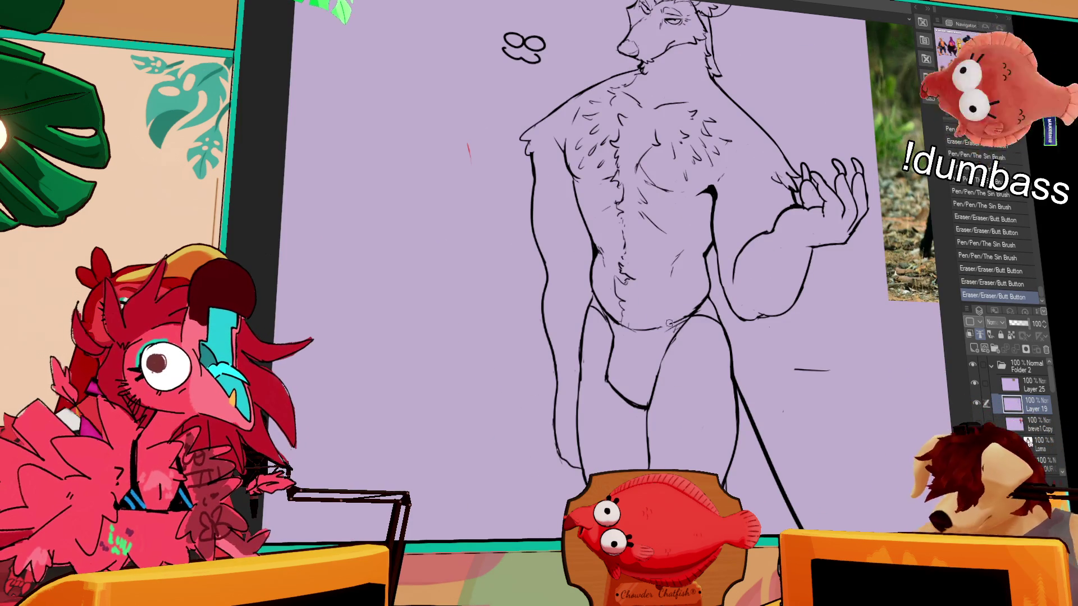
Draw a belly stroke, keep it after comparing with undo/redo, and lasso the raised finger
drag(663, 322, 633, 368)
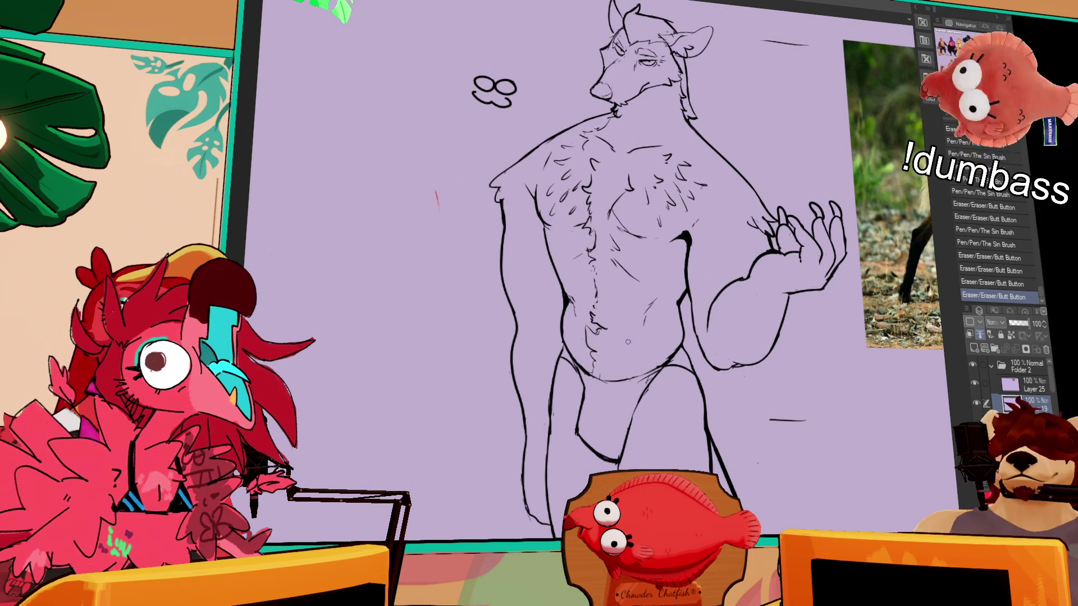
click(590, 375)
key(ctrl+z)
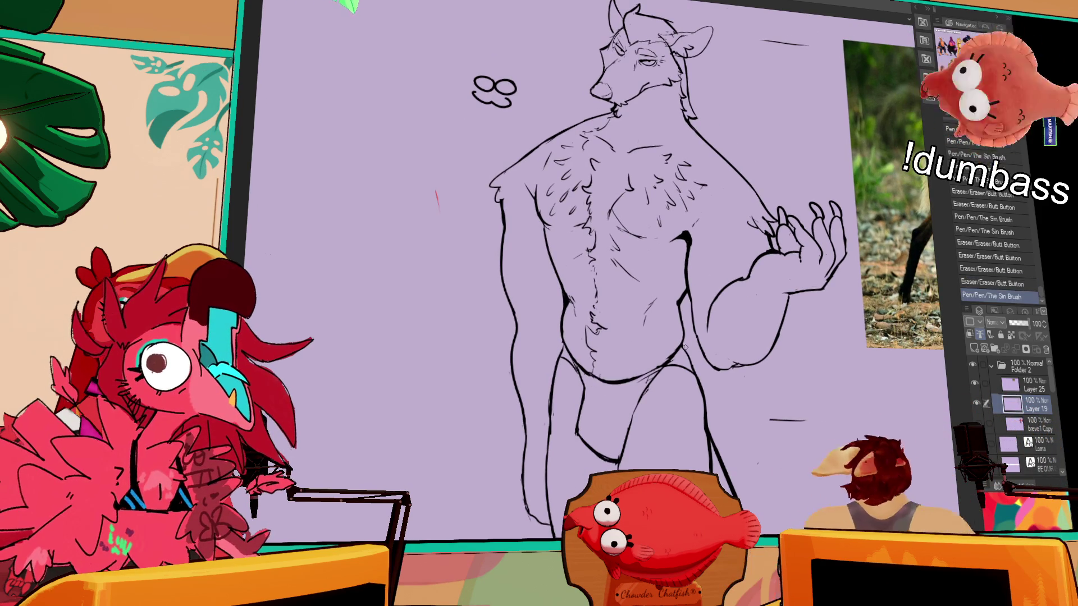
key(ctrl+y)
key(ctrl+z)
key(ctrl+y)
key(ctrl+z)
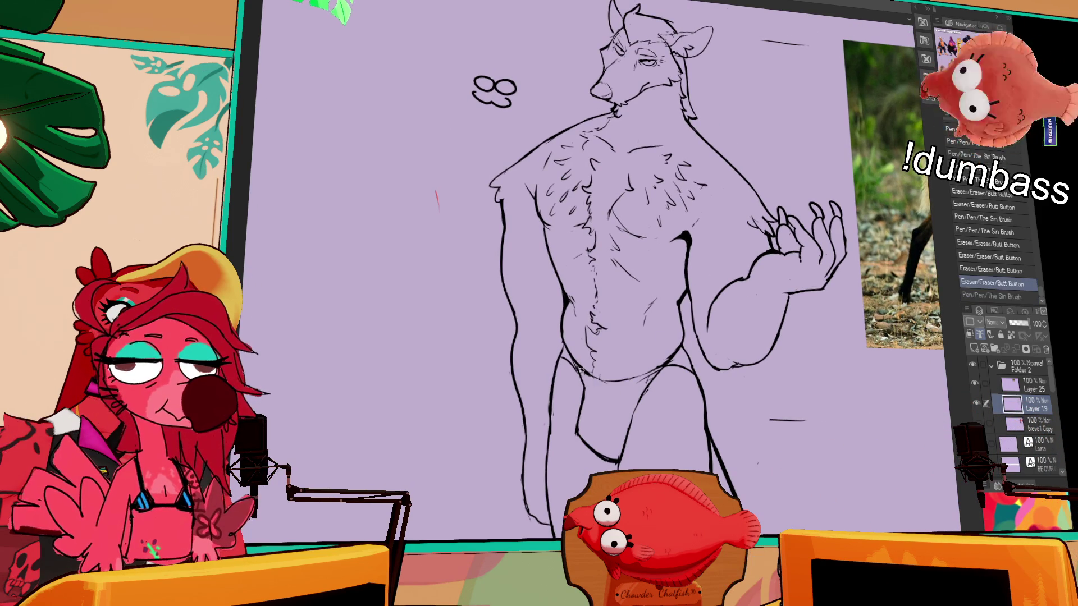
key(ctrl+y)
drag(735, 246, 723, 276)
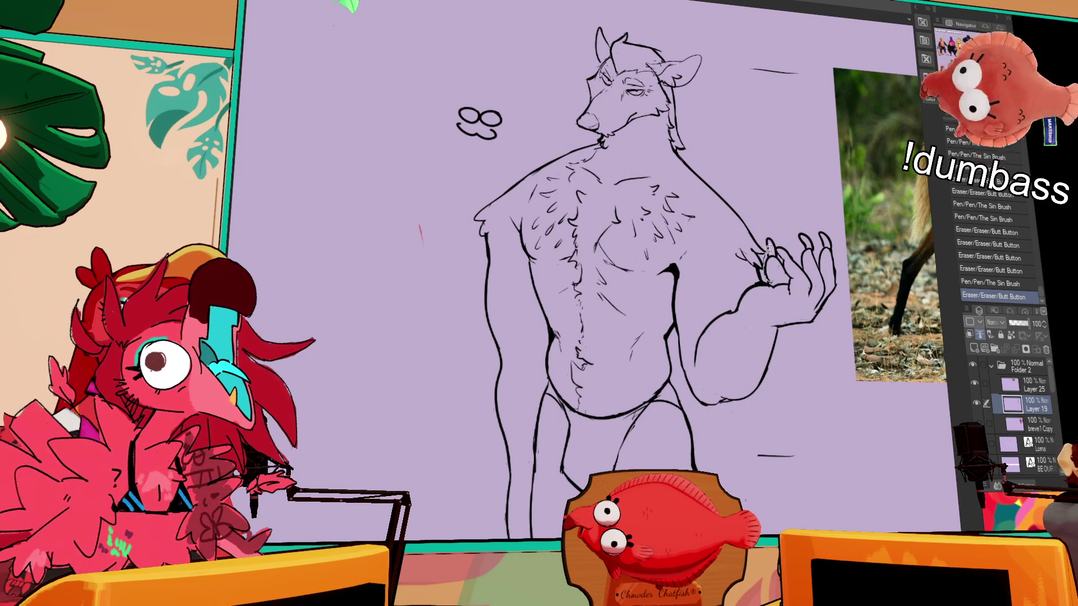
mouse_move(784, 271)
mouse_down()
mouse_move(780, 245)
mouse_move(789, 273)
mouse_up()
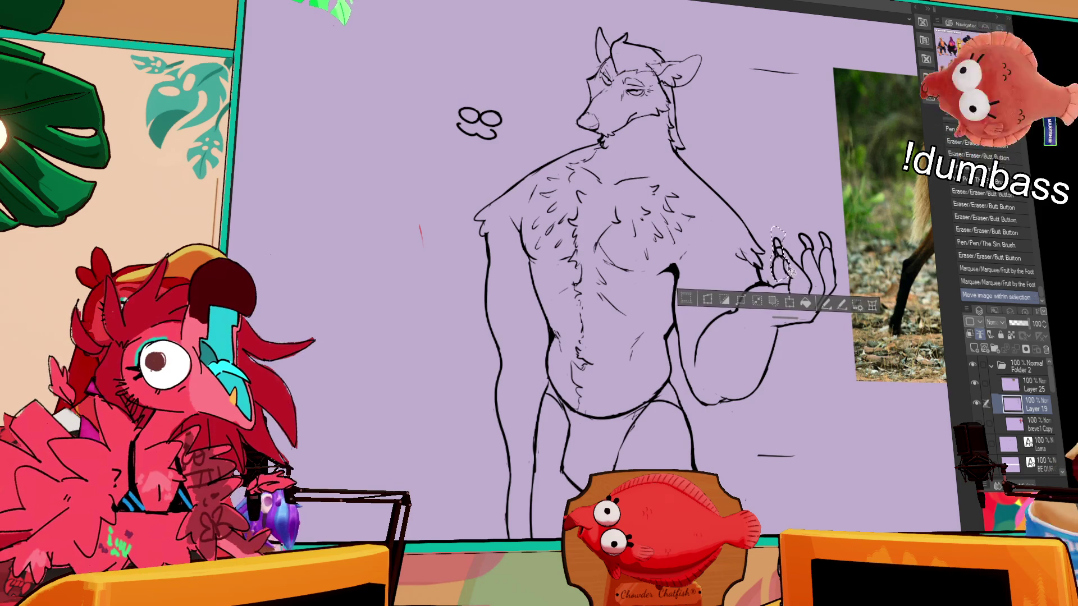
Commit the moved finger with Ctrl+D and erase small marks around the hand
key(ctrl+d)
drag(774, 274, 746, 296)
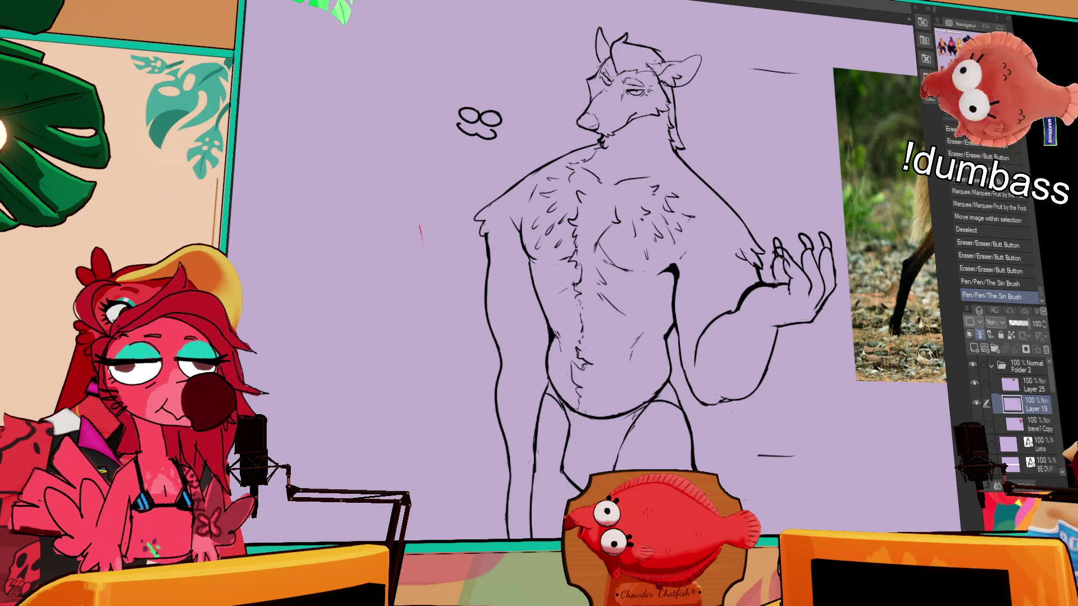
key(ctrl+z)
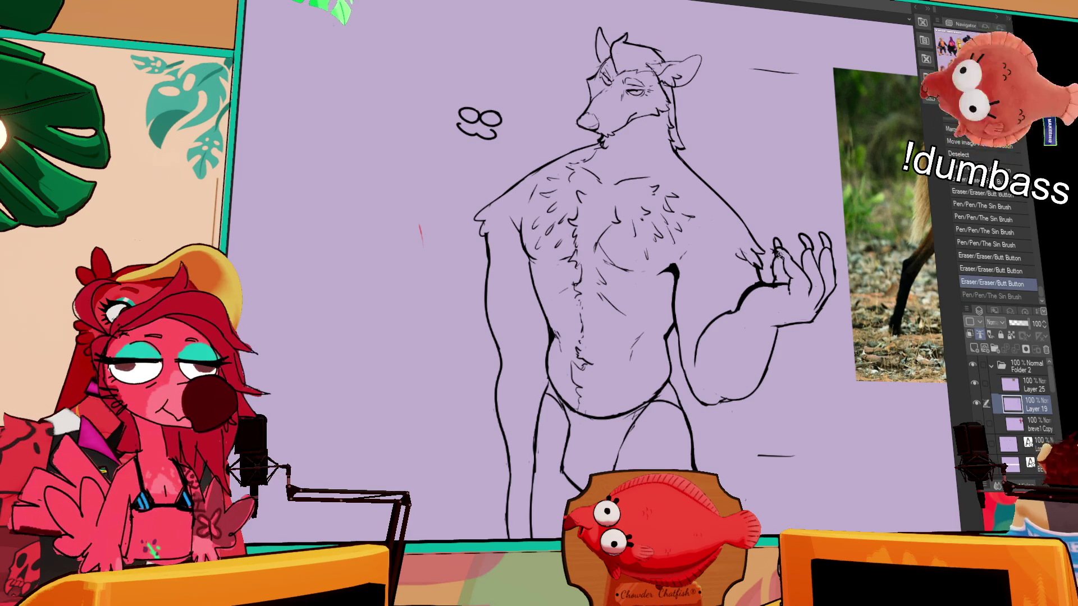
mouse_move(854, 225)
mouse_down()
mouse_move(840, 229)
mouse_move(843, 218)
mouse_up()
Redraw bits of the hand outline and its lower edge more cleanly
drag(797, 284, 794, 291)
drag(789, 252, 780, 281)
mouse_move(802, 244)
mouse_down()
mouse_move(814, 207)
mouse_move(785, 244)
mouse_up()
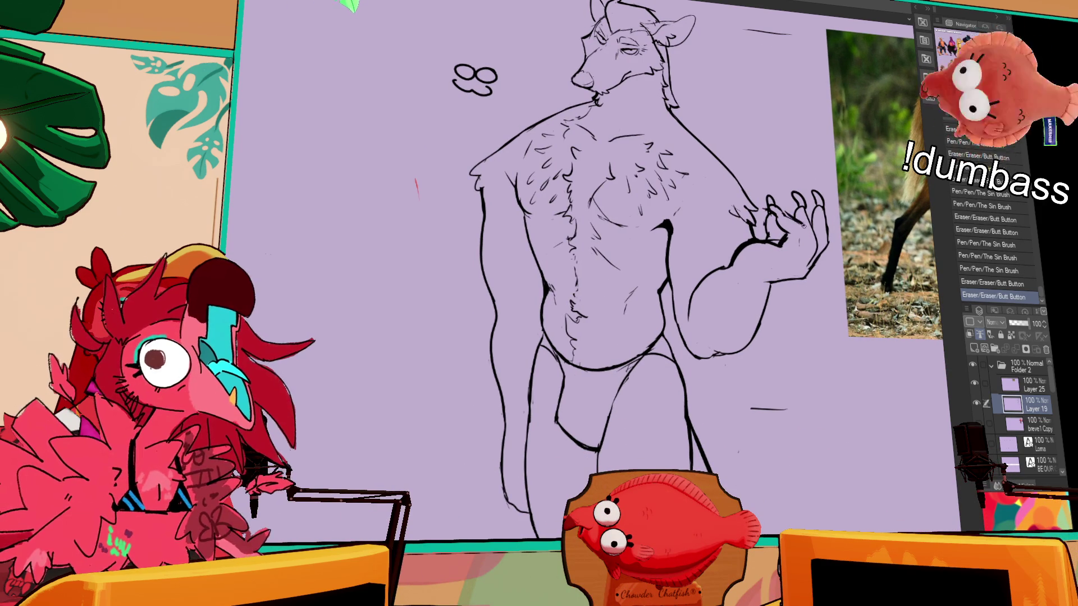
drag(801, 223, 798, 228)
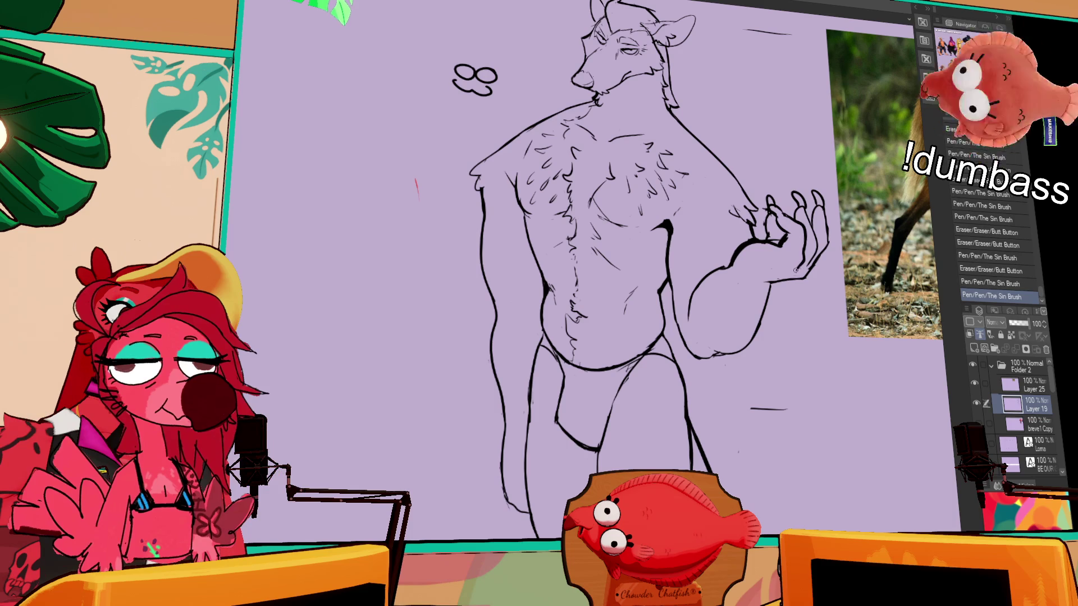
drag(808, 274, 769, 286)
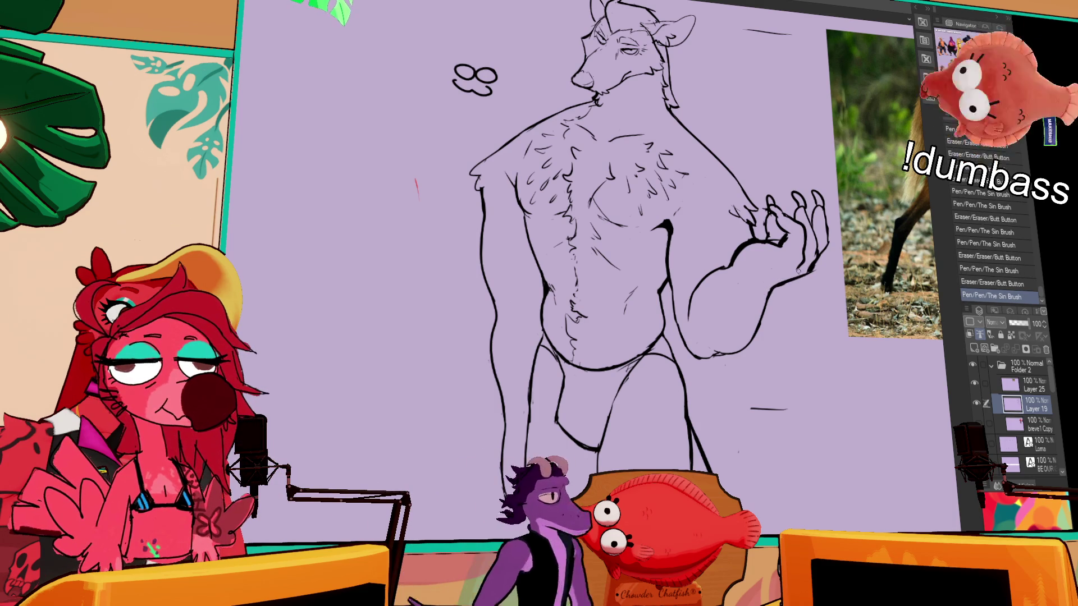
mouse_move(808, 268)
mouse_down()
mouse_move(781, 289)
mouse_move(822, 259)
mouse_move(784, 240)
mouse_up()
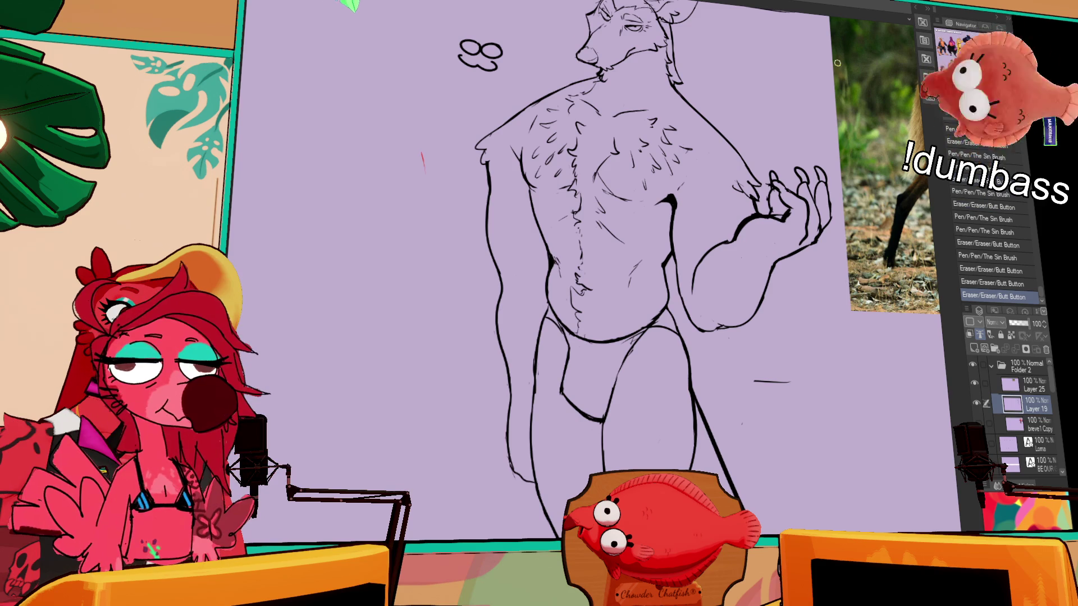
Keep the stroke near the belly line and add short strokes on the hand
scroll(747, 205, down, 3)
key(ctrl+z)
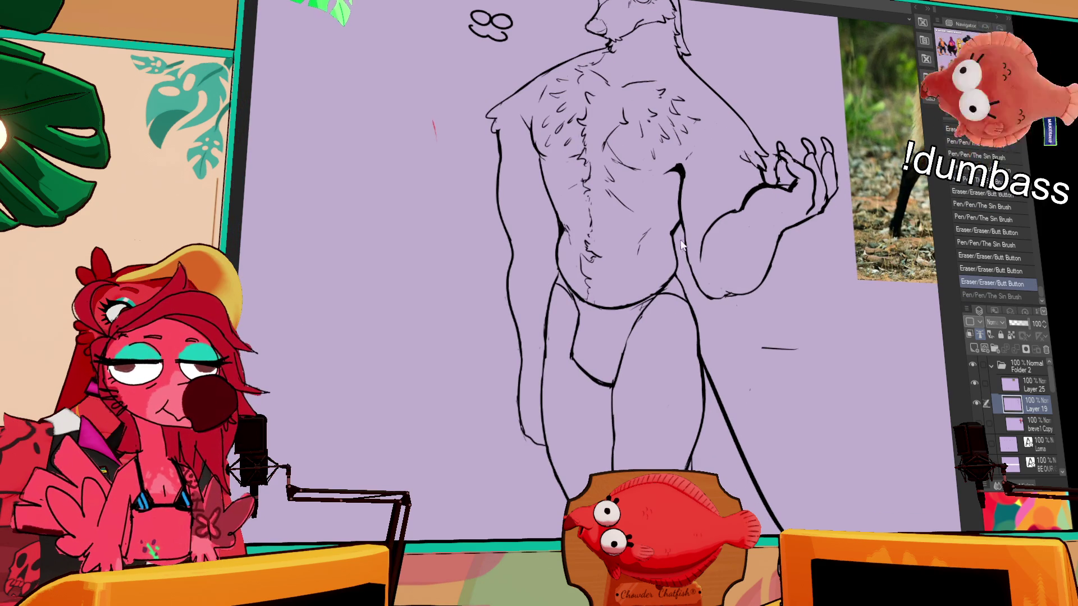
key(ctrl+y)
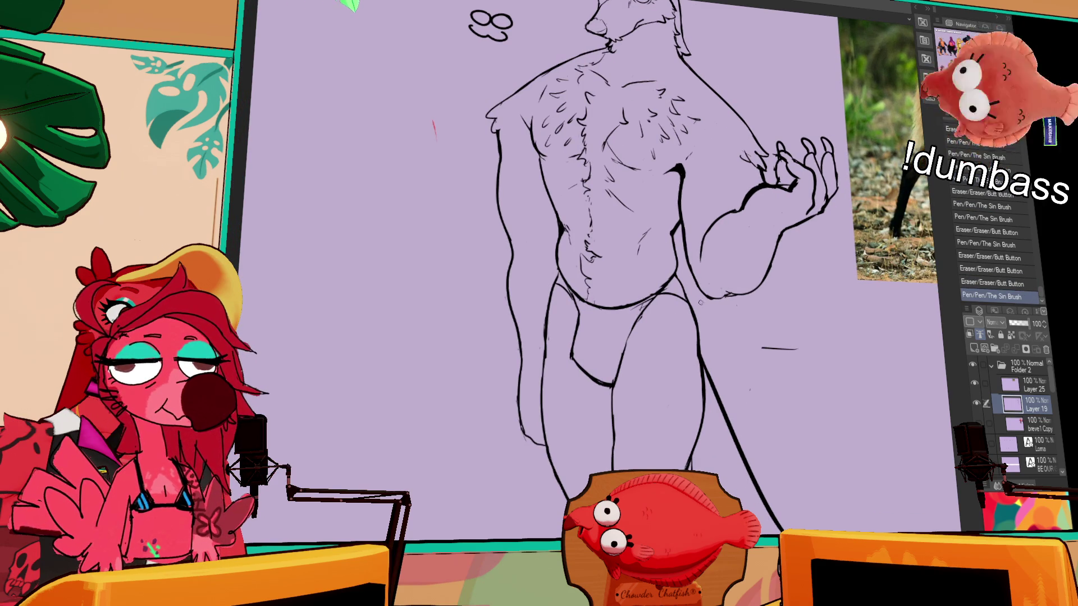
scroll(825, 136, up, 3)
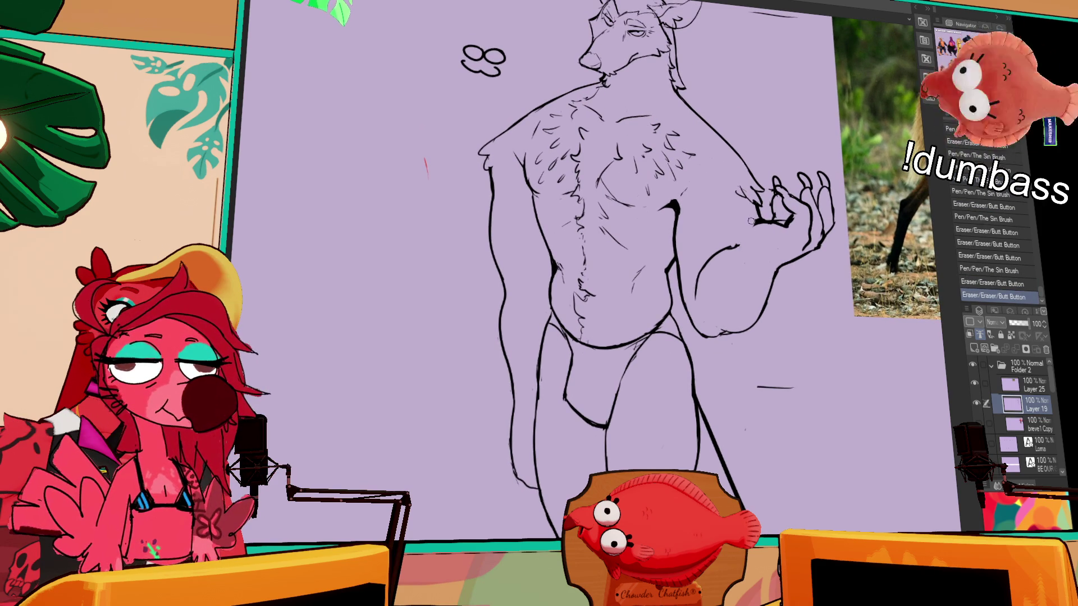
drag(762, 226, 779, 222)
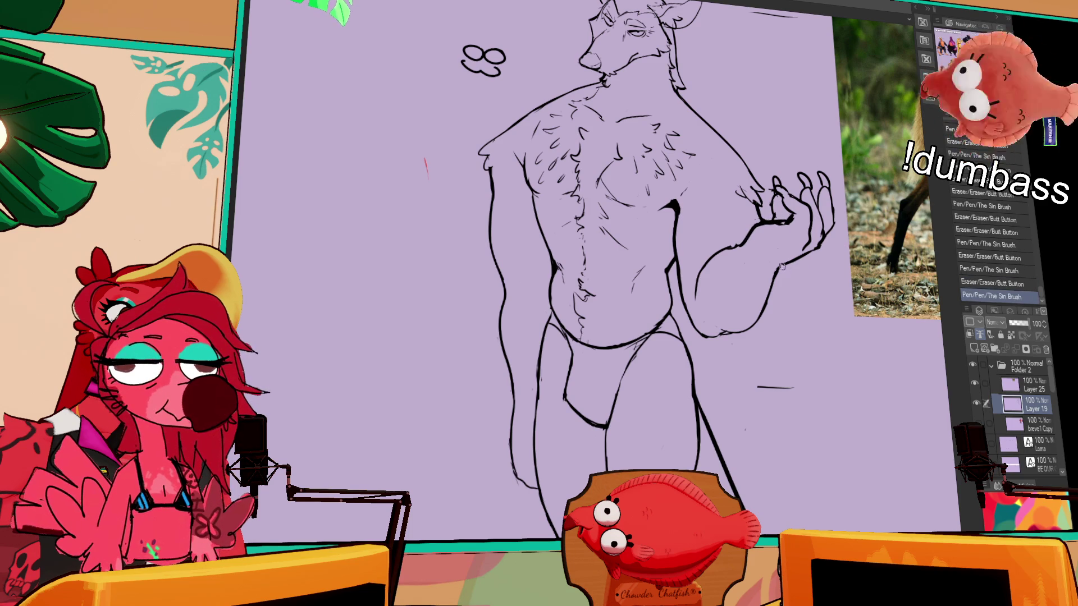
drag(785, 259, 785, 266)
Touch up the small marks around the hand and the fingertips with pen and eraser taps
scroll(771, 280, up, 1)
scroll(849, 195, left, 3)
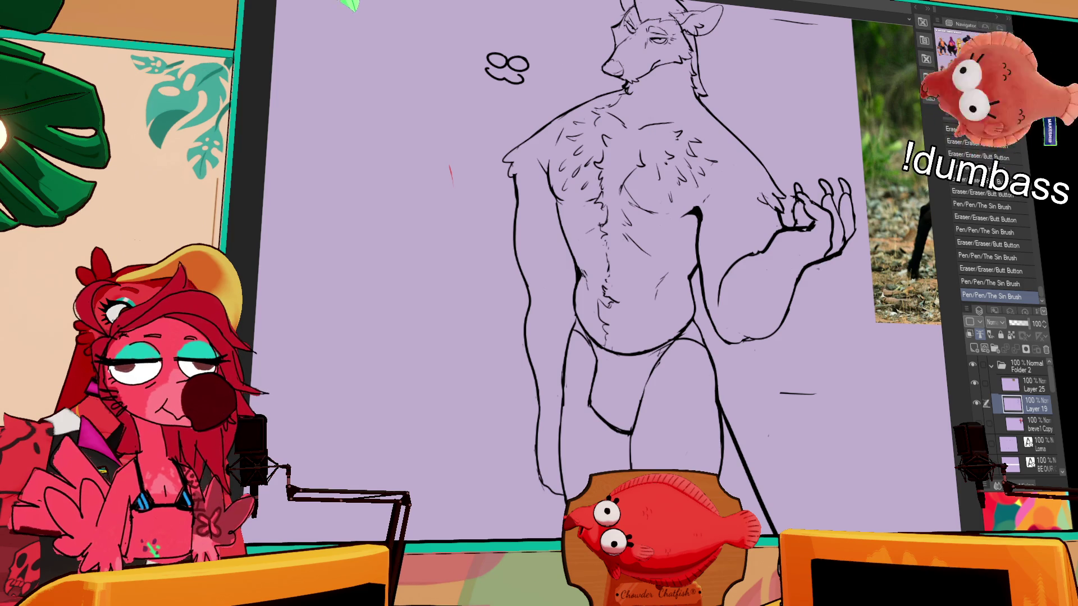
click(807, 270)
click(811, 268)
click(823, 265)
click(824, 265)
click(839, 248)
click(844, 236)
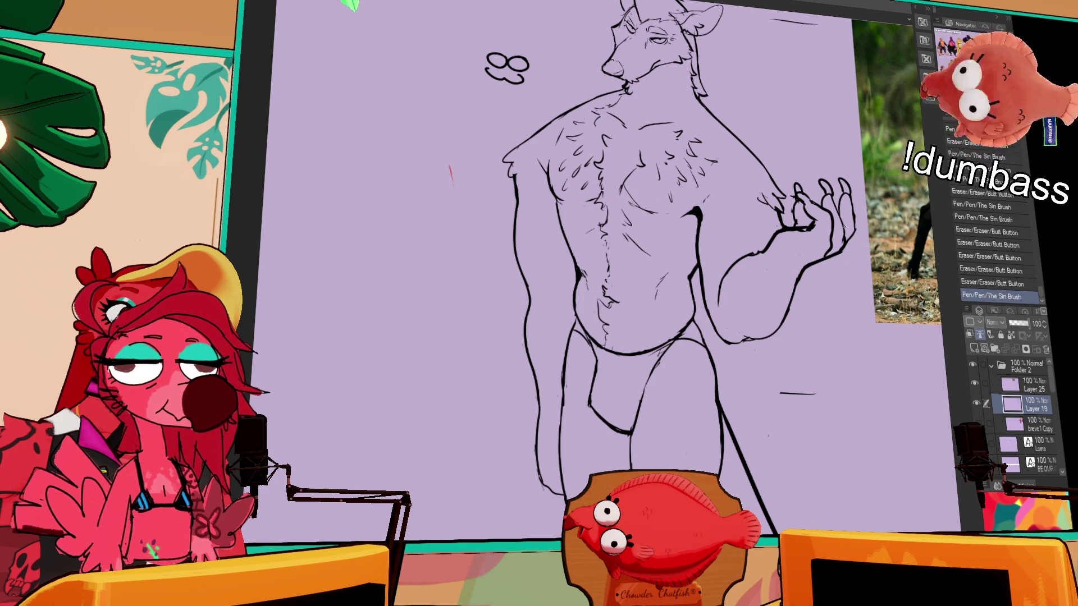
click(836, 202)
click(839, 214)
click(841, 239)
click(842, 242)
click(842, 240)
click(844, 195)
click(857, 216)
Erase a small mark near the hand and zoom in closer on the torso
mouse_move(718, 193)
mouse_down()
mouse_move(720, 289)
mouse_move(720, 280)
mouse_up()
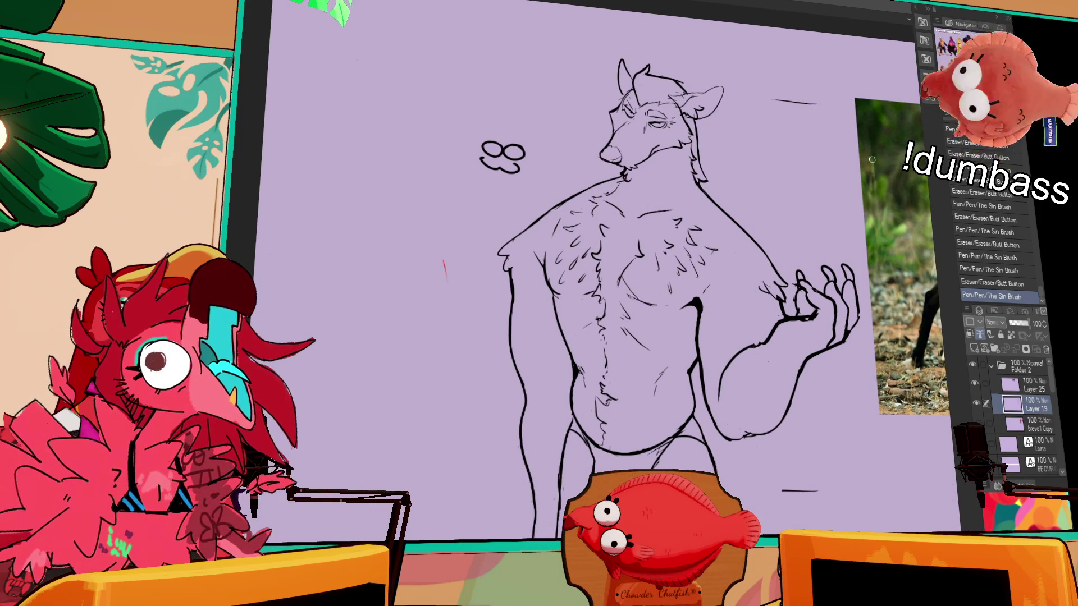
click(819, 191)
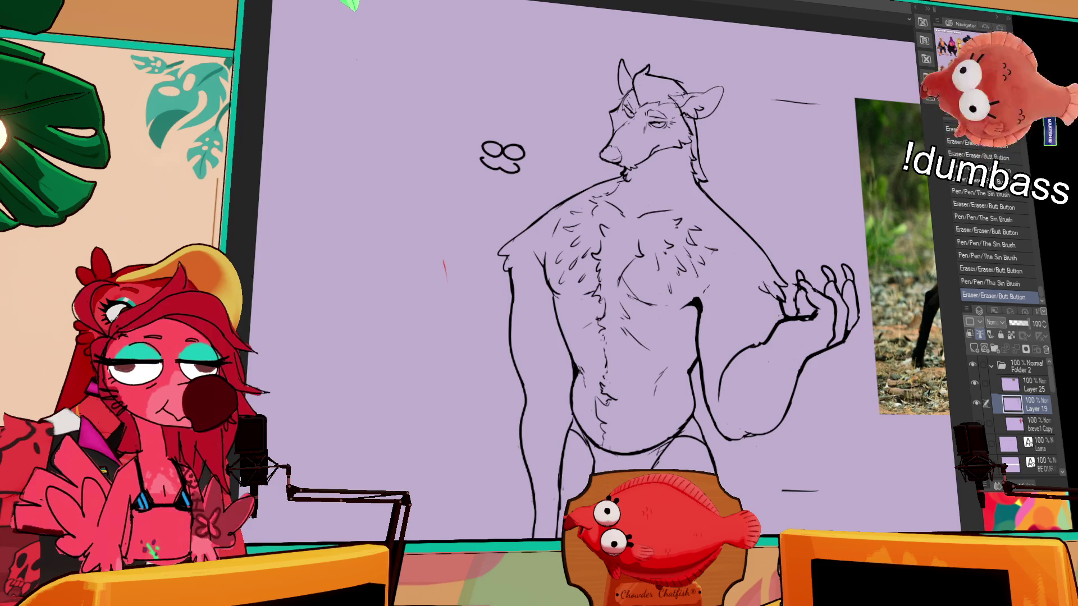
key(ctrl+plus)
scroll(786, 269, down, 2)
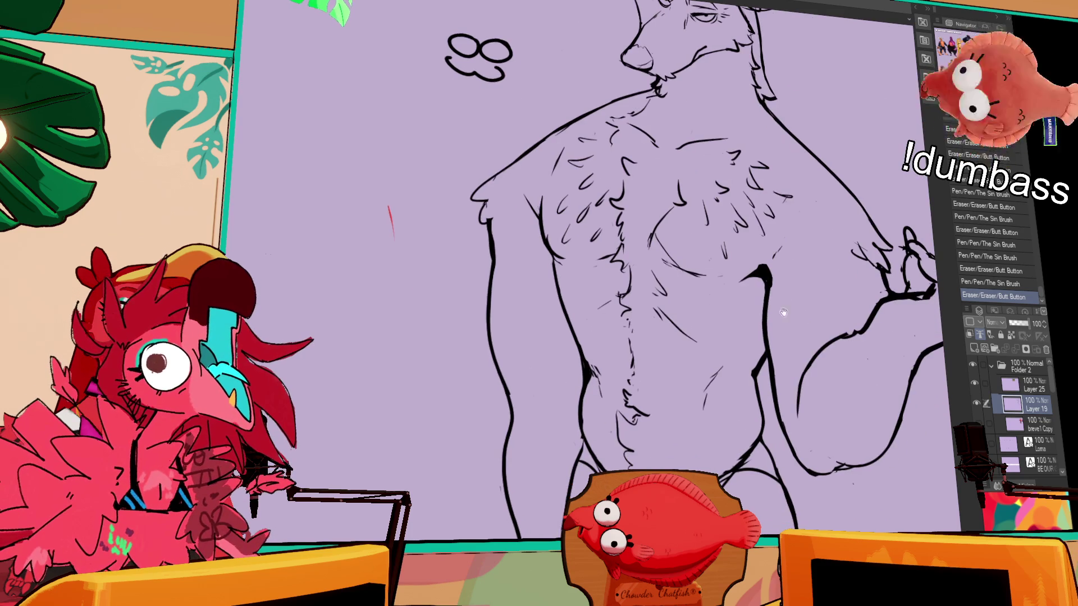
Make short eraser passes along the torso's side line, undoing the unwanted erasures
click(779, 358)
drag(777, 360, 769, 264)
key(ctrl+z)
drag(776, 354, 767, 269)
drag(766, 310, 768, 275)
drag(775, 359, 778, 275)
key(ctrl+z)
drag(777, 362, 770, 329)
key(ctrl+z)
mouse_move(775, 381)
mouse_down()
mouse_move(770, 275)
mouse_move(769, 354)
mouse_up()
key(ctrl+z)
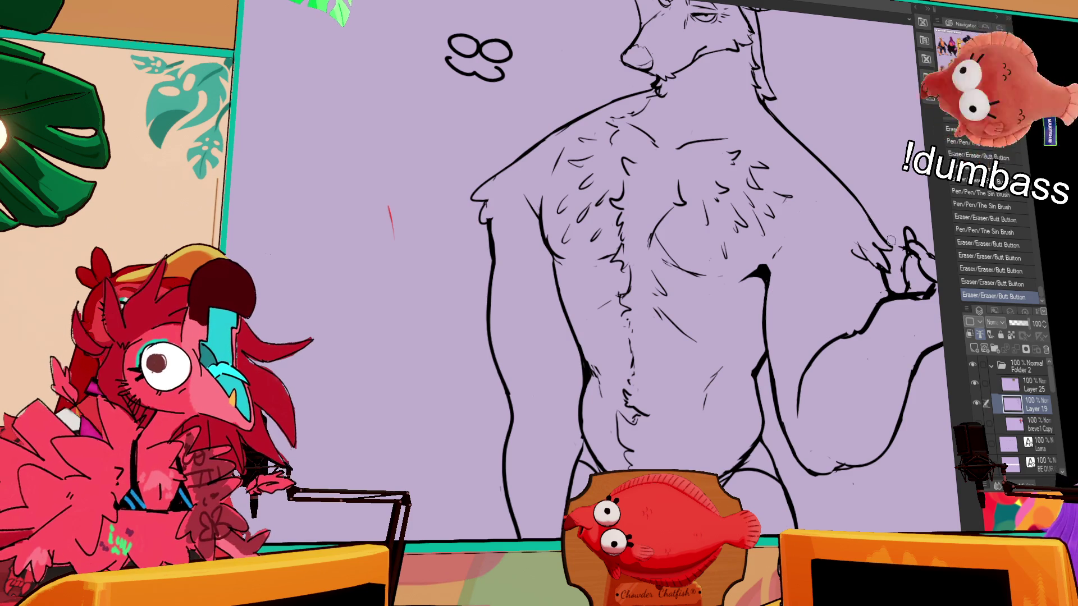
scroll(768, 263, down, 2)
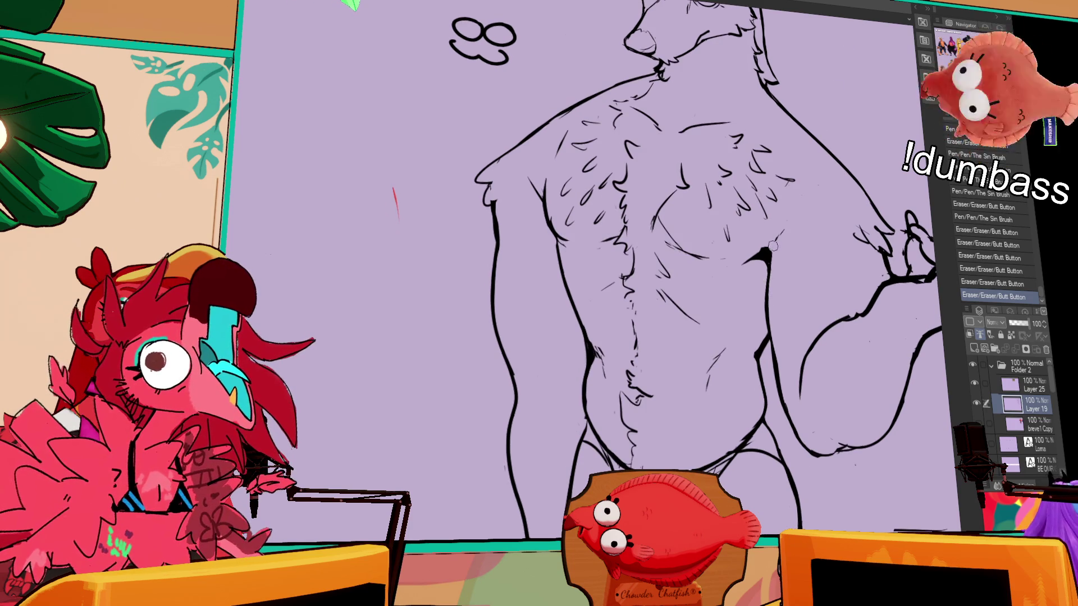
scroll(772, 247, up, 10)
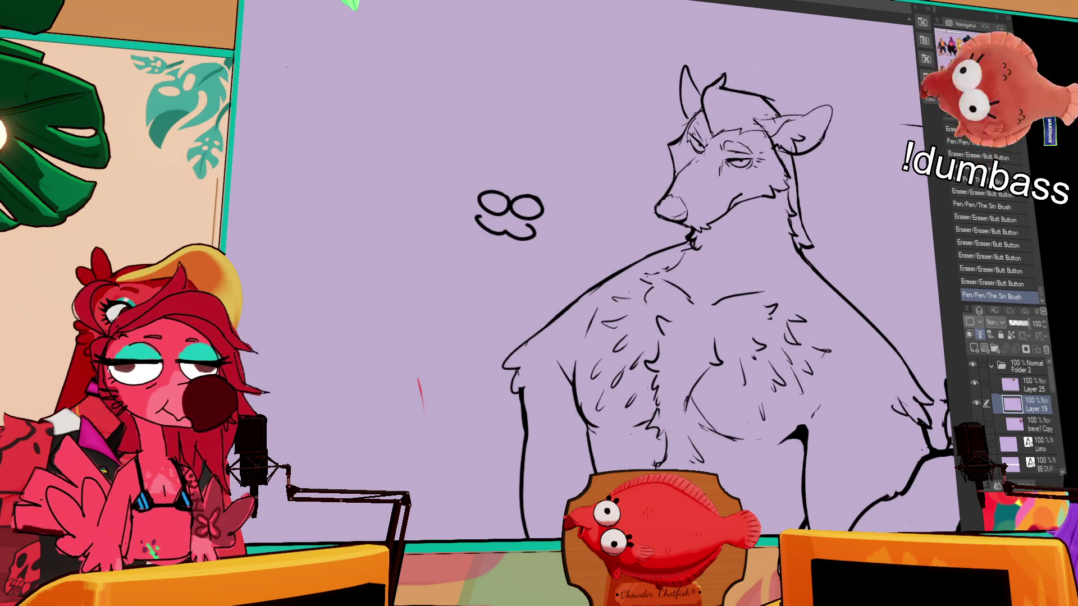
Add a small stroke beside the ear and zoom out to the whole figure
drag(773, 116, 803, 112)
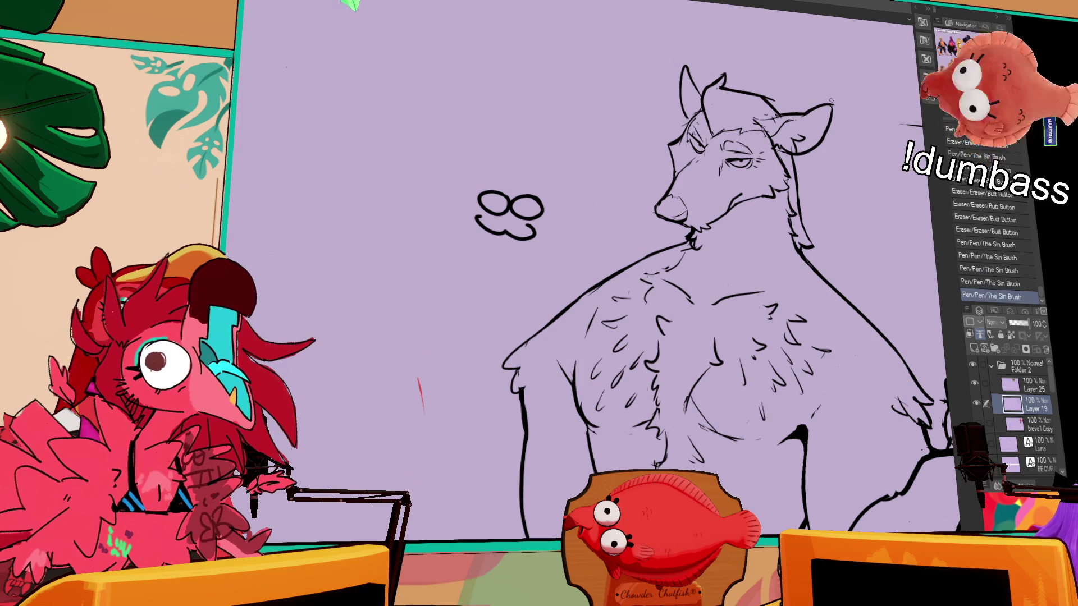
mouse_move(816, 260)
mouse_down()
mouse_move(854, 97)
mouse_move(870, 162)
mouse_up()
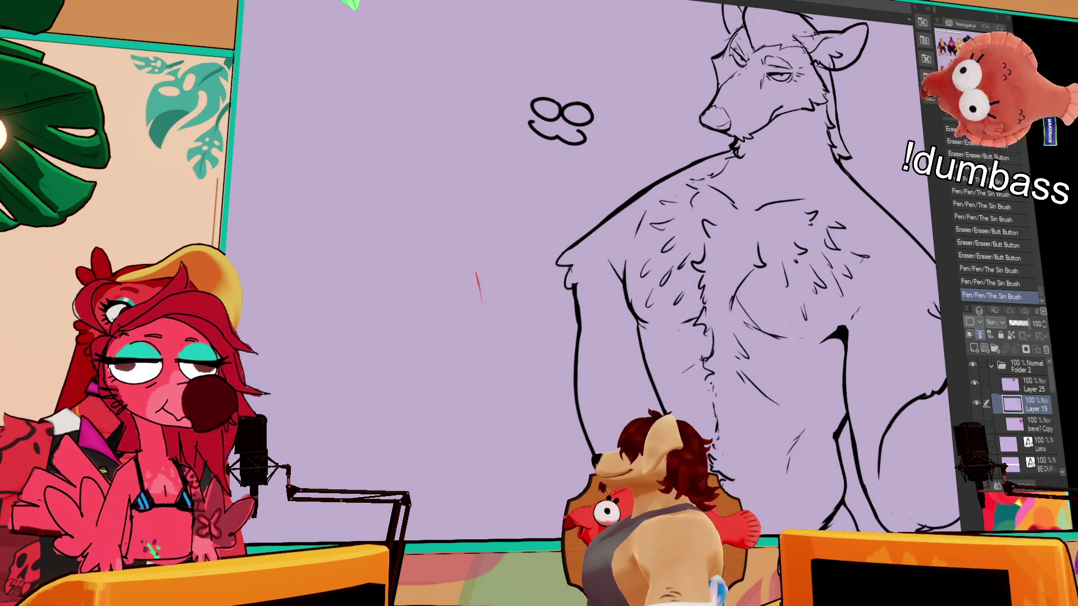
key(ctrl+minus)
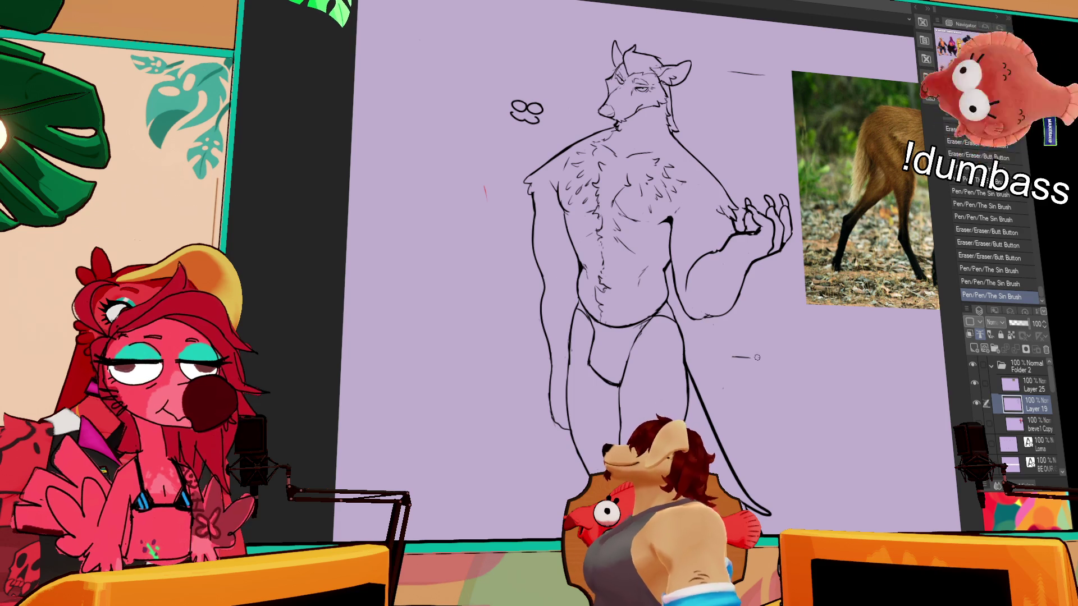
Erase stray marks and redraw part of the leg line with the pen
click(730, 368)
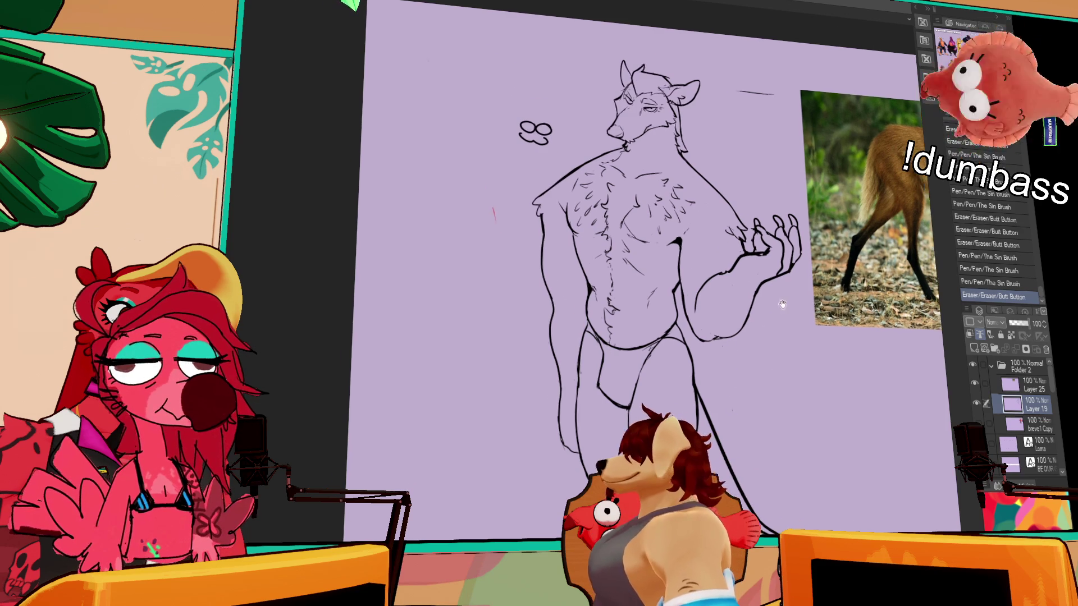
drag(787, 102, 763, 102)
scroll(730, 224, down, 5)
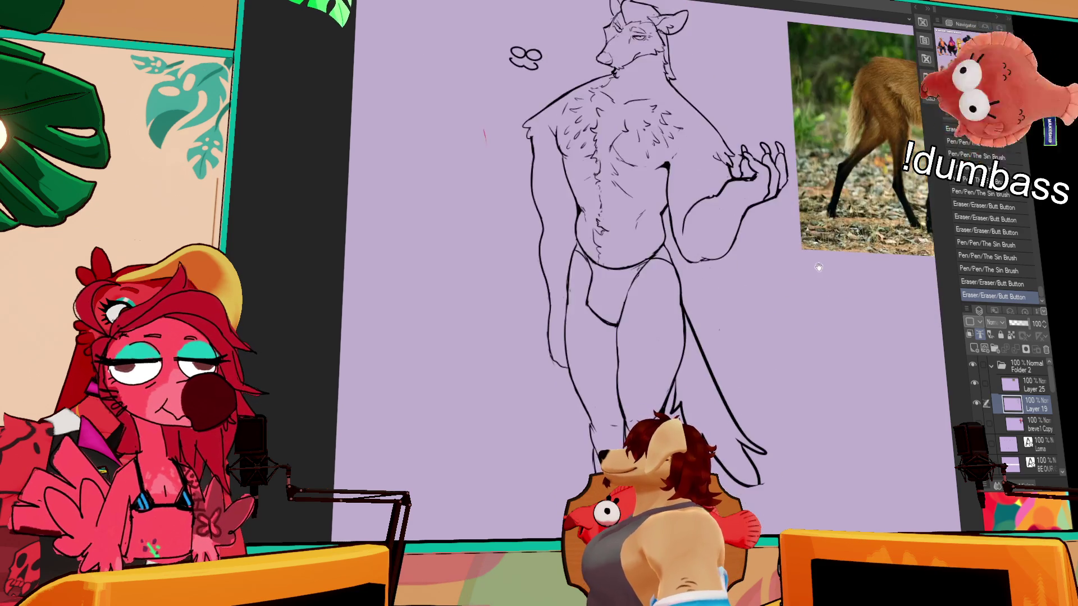
click(676, 292)
drag(862, 225, 831, 141)
drag(678, 292, 688, 351)
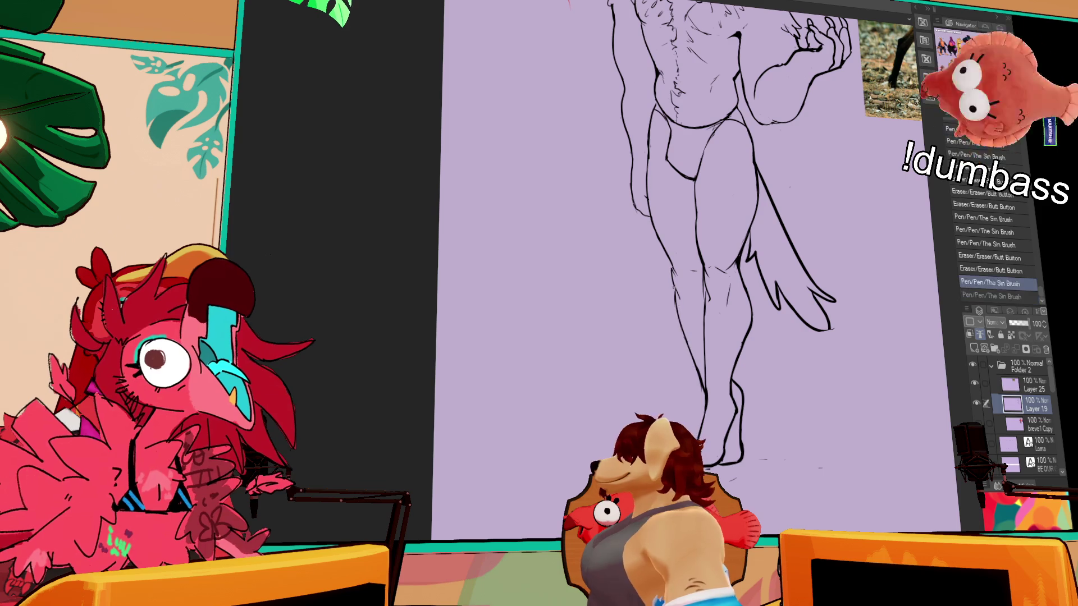
Show the breve1 Copy colour layer and paint the foot's bottom edge black
click(979, 422)
click(1013, 424)
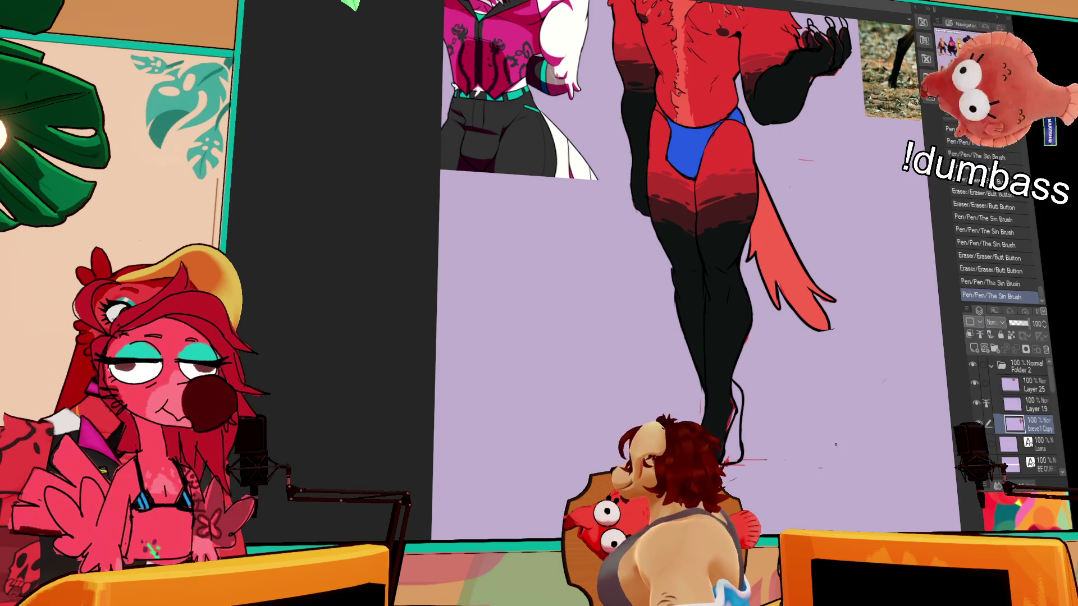
drag(728, 396, 731, 406)
drag(730, 399, 732, 407)
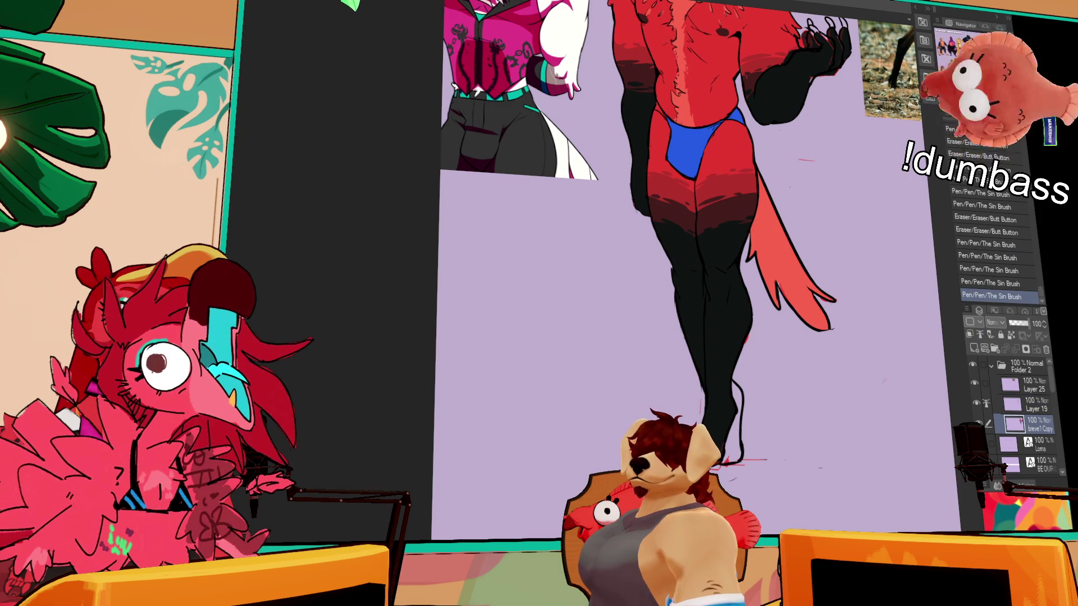
mouse_move(735, 444)
mouse_down()
mouse_move(752, 405)
mouse_move(729, 420)
mouse_up()
mouse_move(702, 416)
mouse_down()
mouse_move(735, 419)
mouse_move(703, 409)
mouse_move(687, 428)
mouse_move(785, 417)
mouse_move(741, 444)
mouse_move(749, 437)
mouse_up()
drag(752, 432, 747, 441)
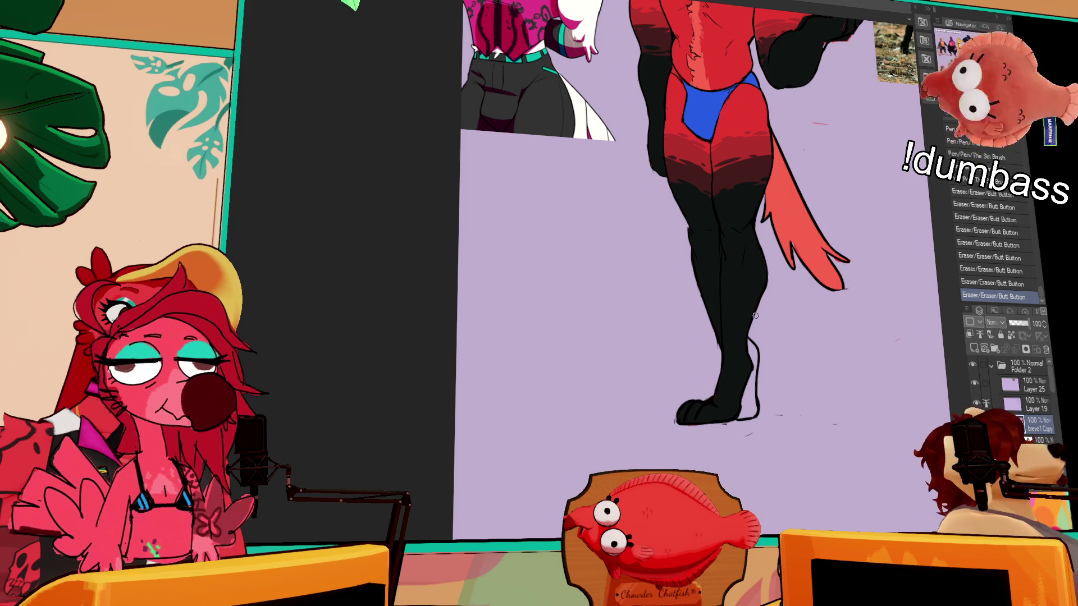
Fill the white gap along the foot's black and touch up its right edge
key(g)
click(754, 354)
key(p)
drag(749, 345, 743, 387)
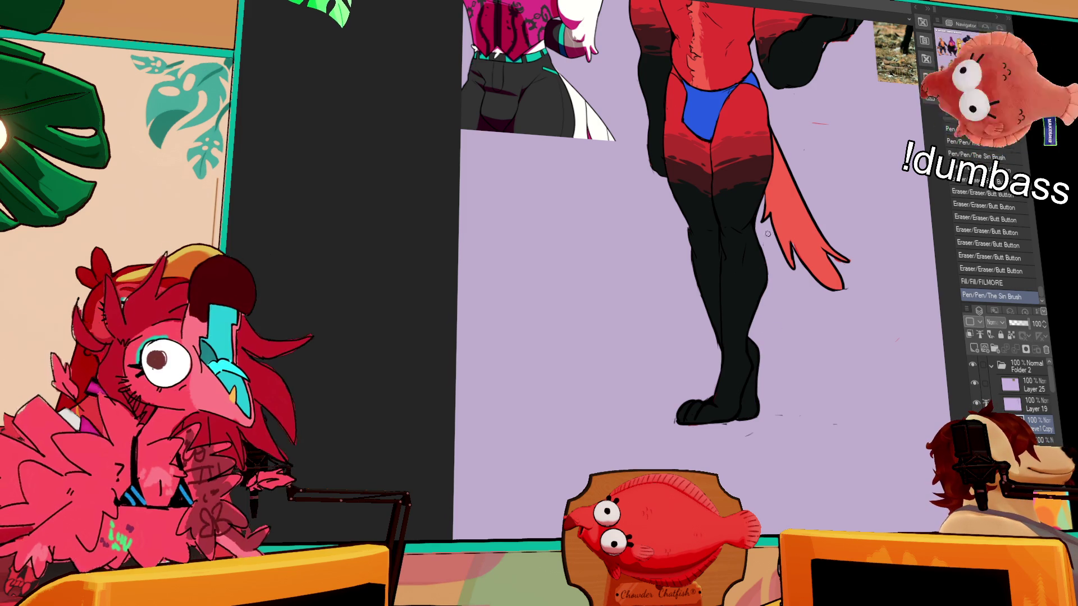
drag(741, 236, 736, 267)
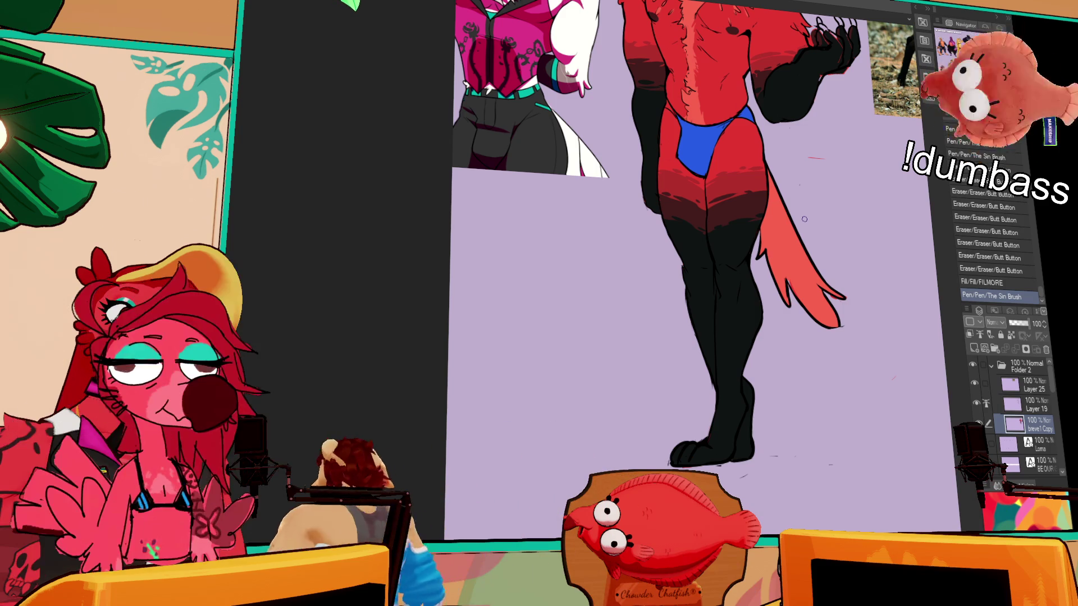
Erase the stray red mark and other small stray bits on the canvas
click(808, 159)
click(796, 163)
click(833, 158)
click(871, 170)
click(794, 191)
click(857, 118)
Add three small pen touch-ups to the line art
drag(846, 150, 870, 235)
click(723, 263)
click(726, 243)
click(745, 212)
drag(826, 135, 829, 224)
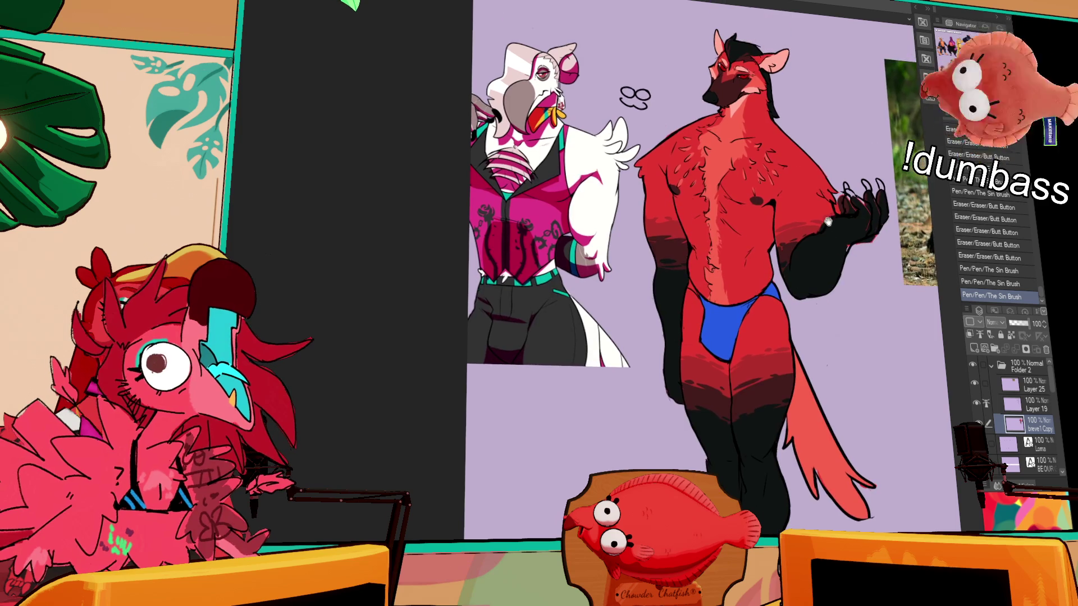
Erase small bits around the wolf's raised hand and add pen touches to it
drag(884, 147, 868, 163)
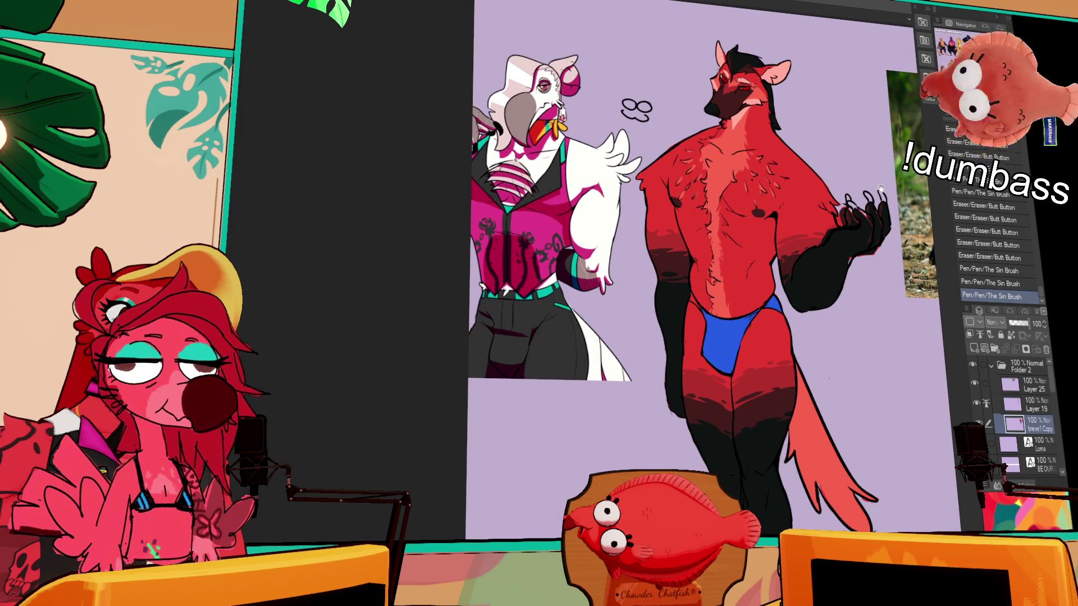
click(840, 218)
click(843, 217)
click(847, 215)
click(855, 215)
click(850, 211)
click(851, 213)
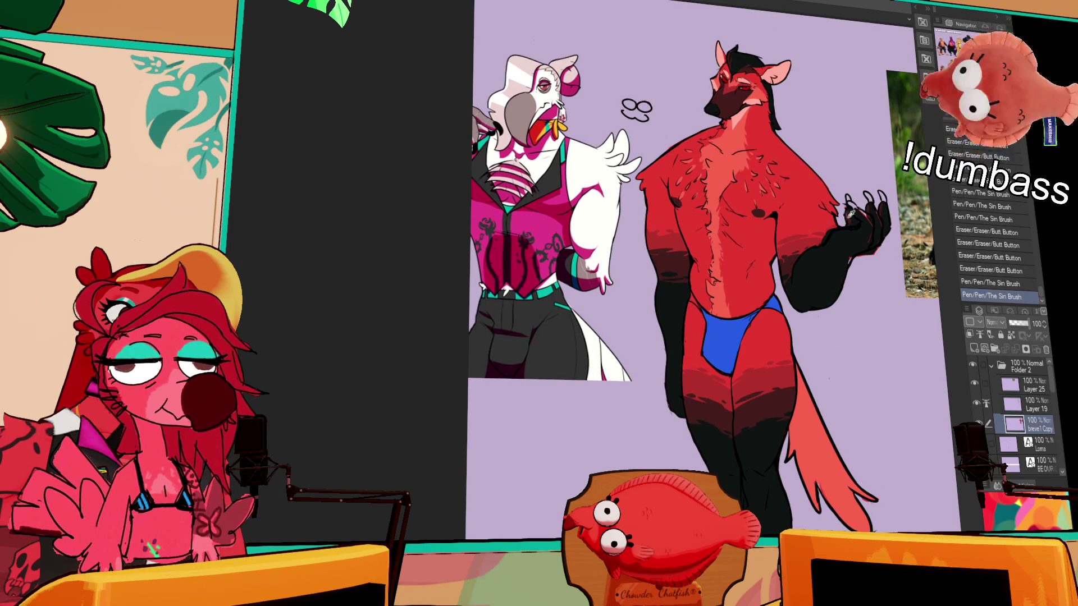
click(853, 216)
click(853, 208)
click(862, 214)
click(869, 232)
mouse_move(865, 216)
mouse_down()
mouse_move(856, 264)
mouse_move(876, 252)
mouse_up()
click(846, 251)
Refine the raised hand's claws with extra strokes, undoing one stray eraser mark
click(880, 239)
click(876, 236)
click(879, 236)
click(878, 227)
click(879, 226)
click(855, 221)
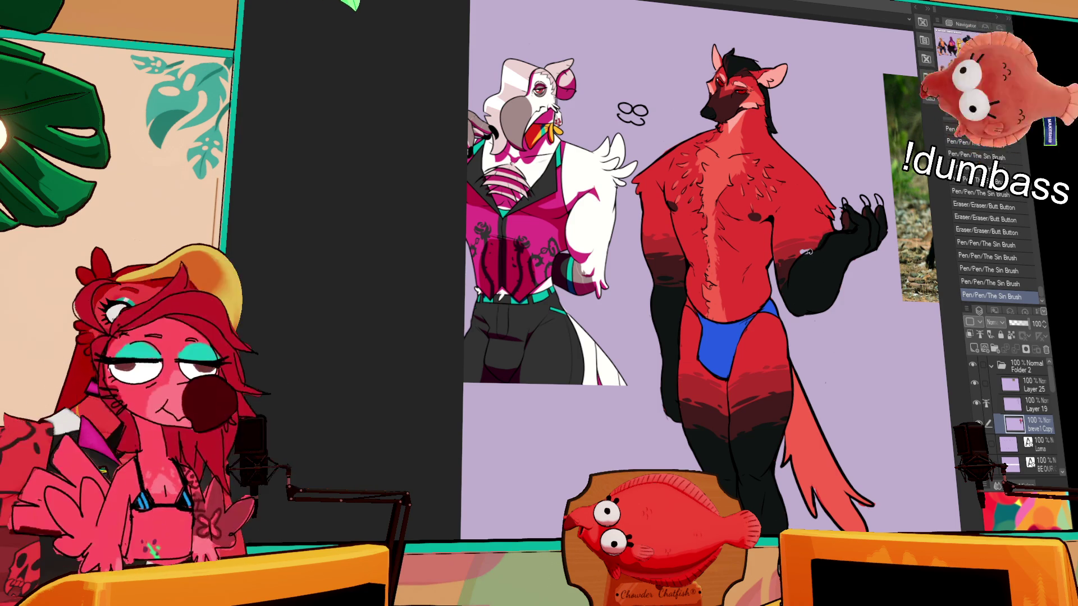
click(804, 250)
key(ctrl+z)
click(816, 247)
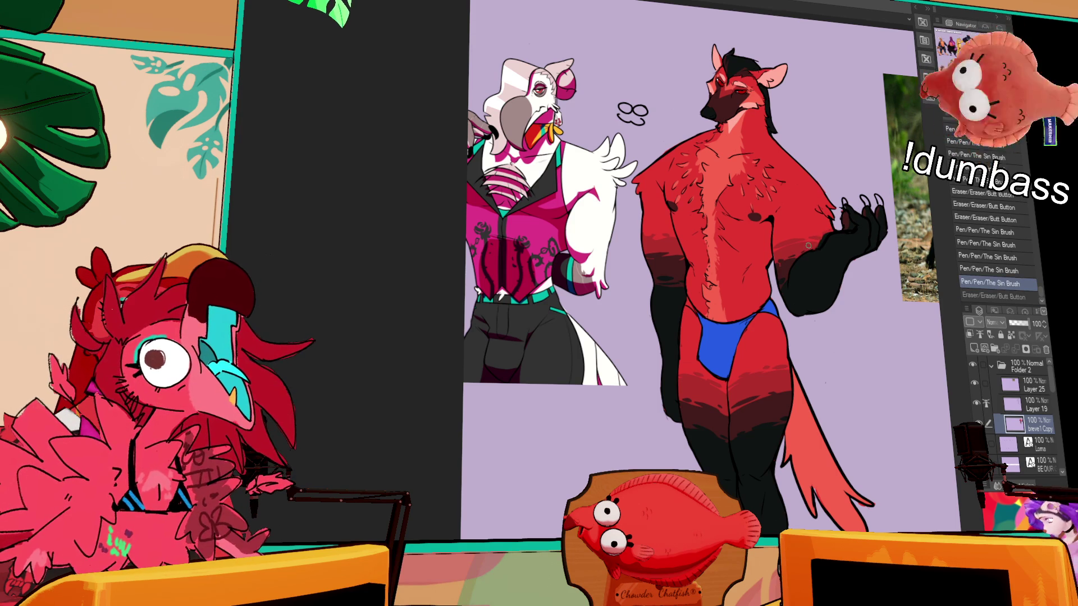
click(822, 238)
click(809, 238)
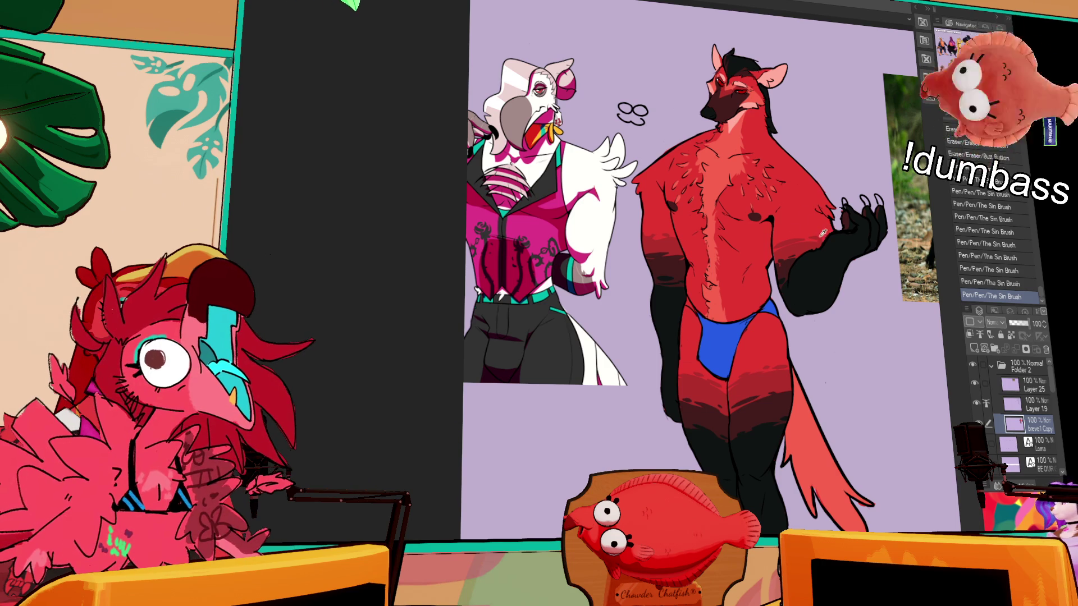
Add a pen stroke on the wolf's chest, then delete Layer 25 to remove the reference photo
mouse_move(870, 189)
mouse_down()
mouse_move(898, 210)
mouse_move(883, 215)
mouse_move(898, 217)
mouse_move(882, 202)
mouse_move(891, 201)
mouse_move(862, 207)
mouse_up()
drag(808, 283, 809, 286)
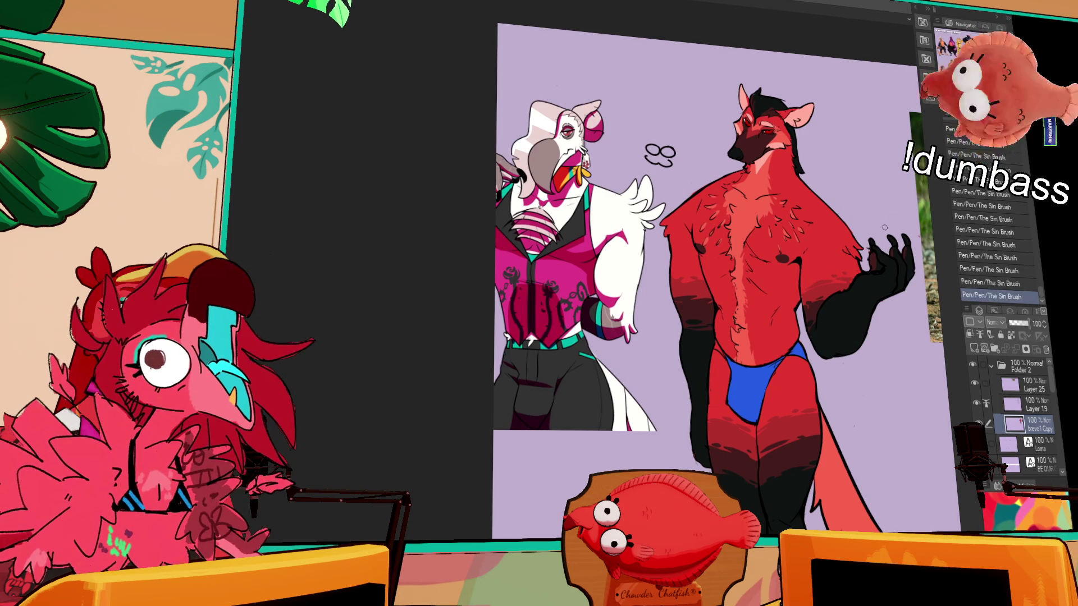
drag(870, 242, 874, 243)
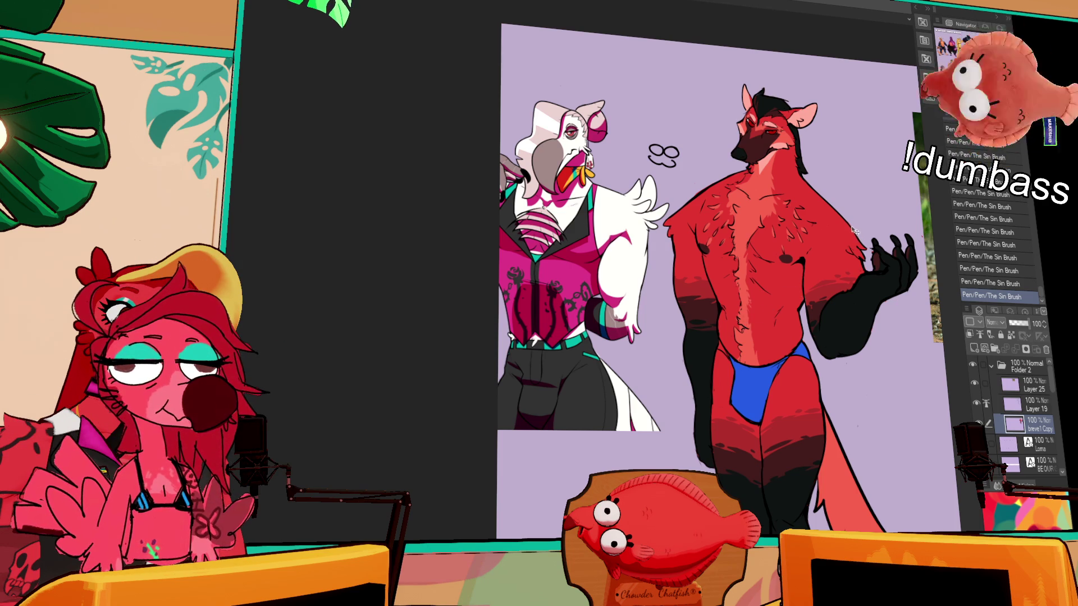
key(ctrl+z)
key(ctrl+y)
mouse_move(849, 221)
mouse_down()
mouse_move(864, 208)
mouse_move(856, 168)
mouse_move(871, 182)
mouse_up()
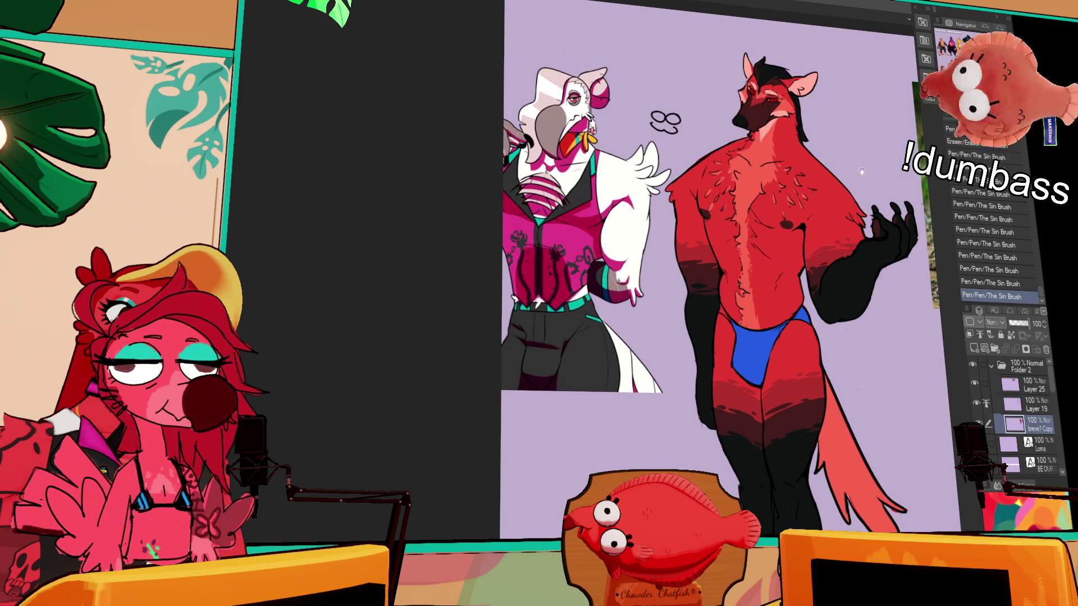
click(759, 147)
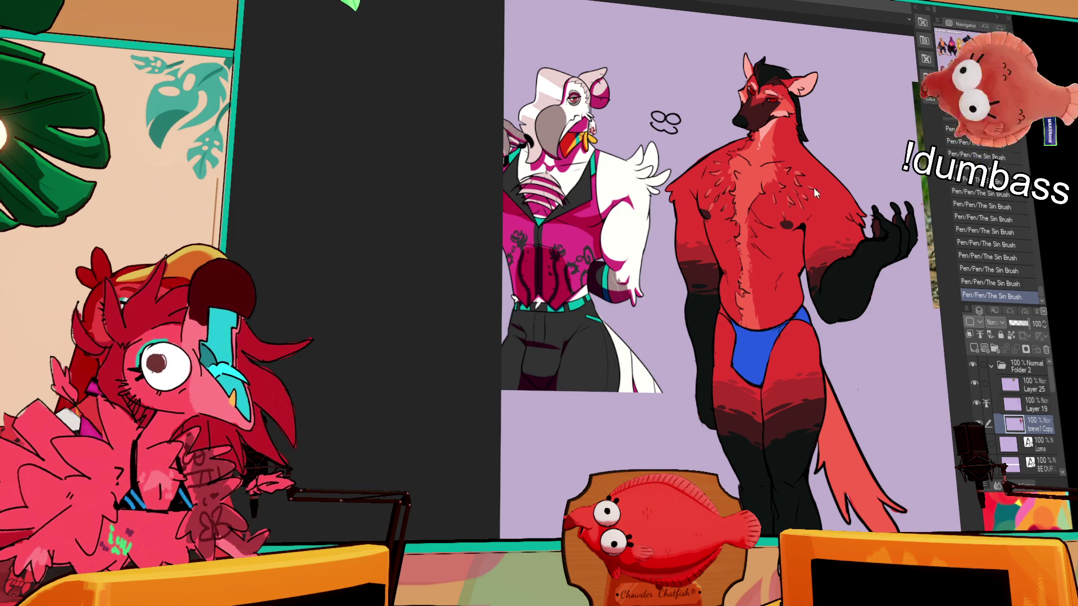
drag(748, 144, 779, 168)
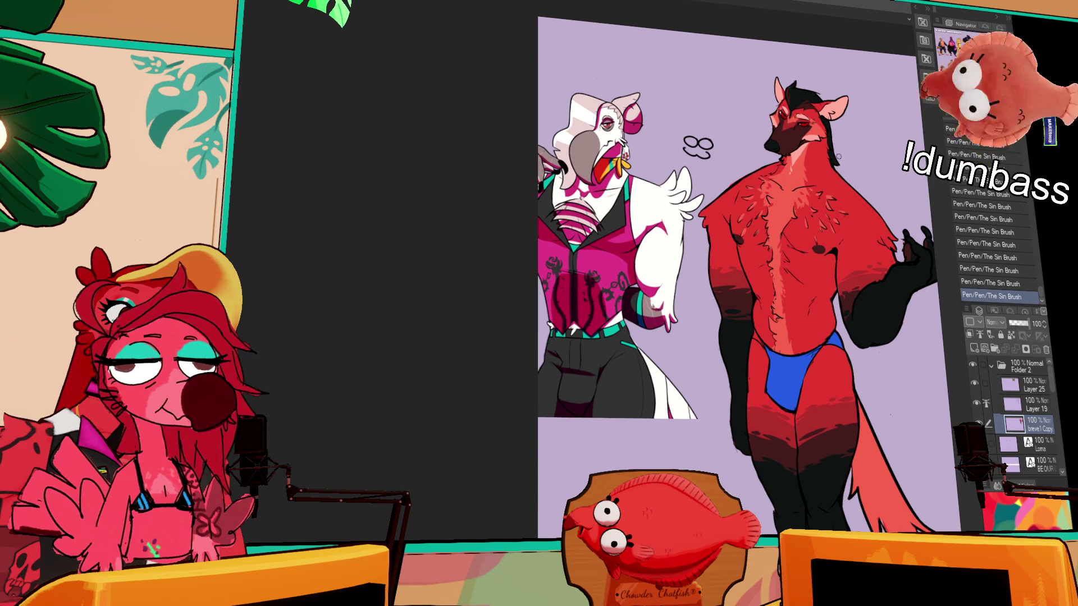
mouse_move(899, 216)
mouse_down()
mouse_move(898, 153)
mouse_move(879, 189)
mouse_up()
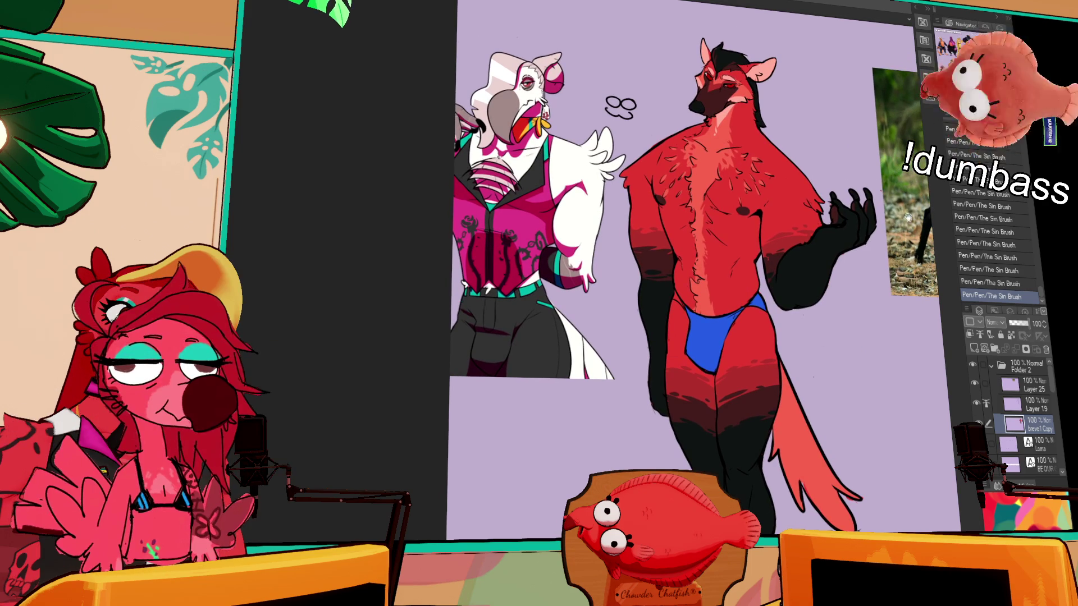
click(1014, 385)
click(1045, 349)
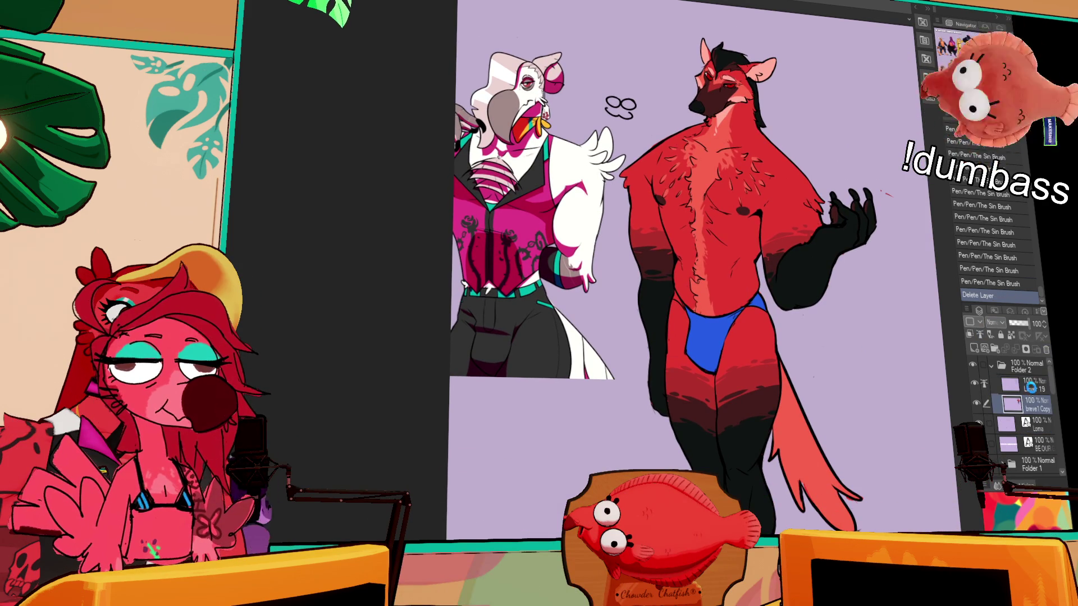
Set Layer 19 and breve1 Copy to 41% opacity, add a new raster layer, and mirror the canvas
click(986, 403)
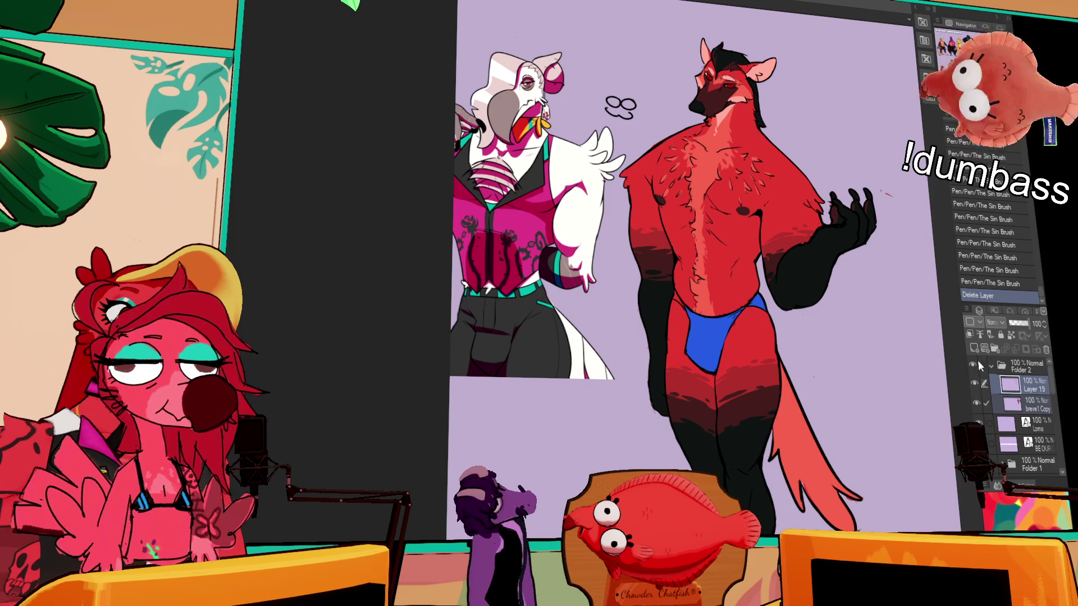
click(1016, 324)
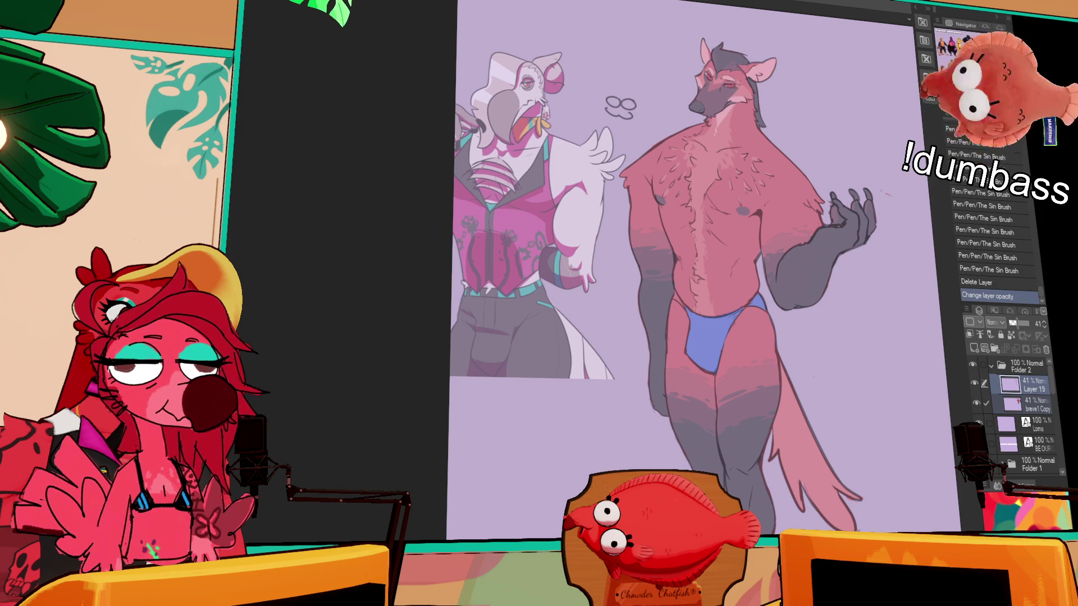
key(ctrl+shift+n)
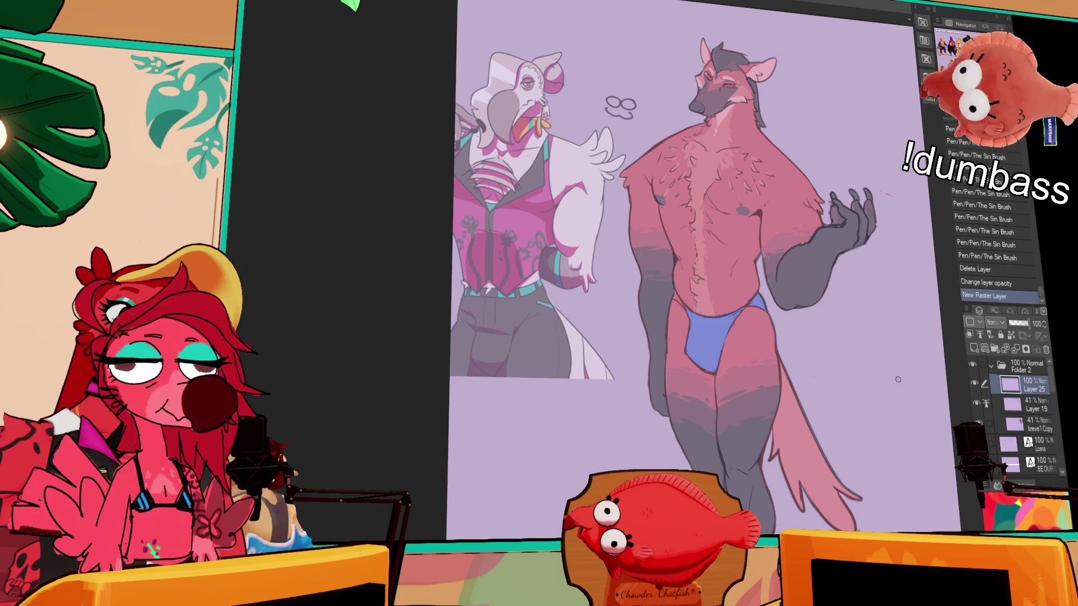
key(h)
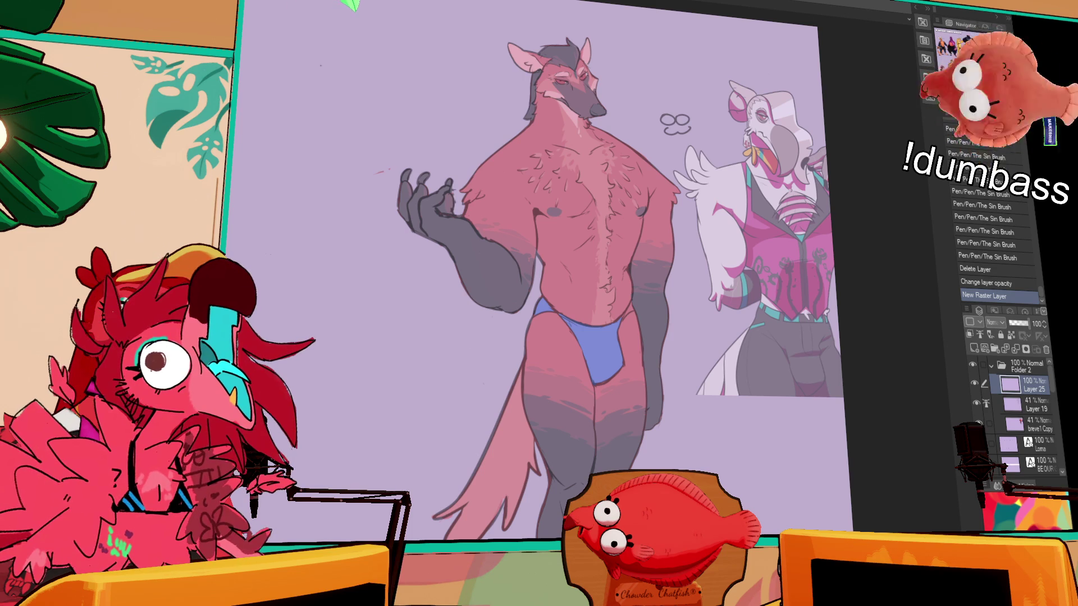
Turn on the VIVI folder's visibility, then pan back to the wolf and bird
scroll(561, 281, down, 15)
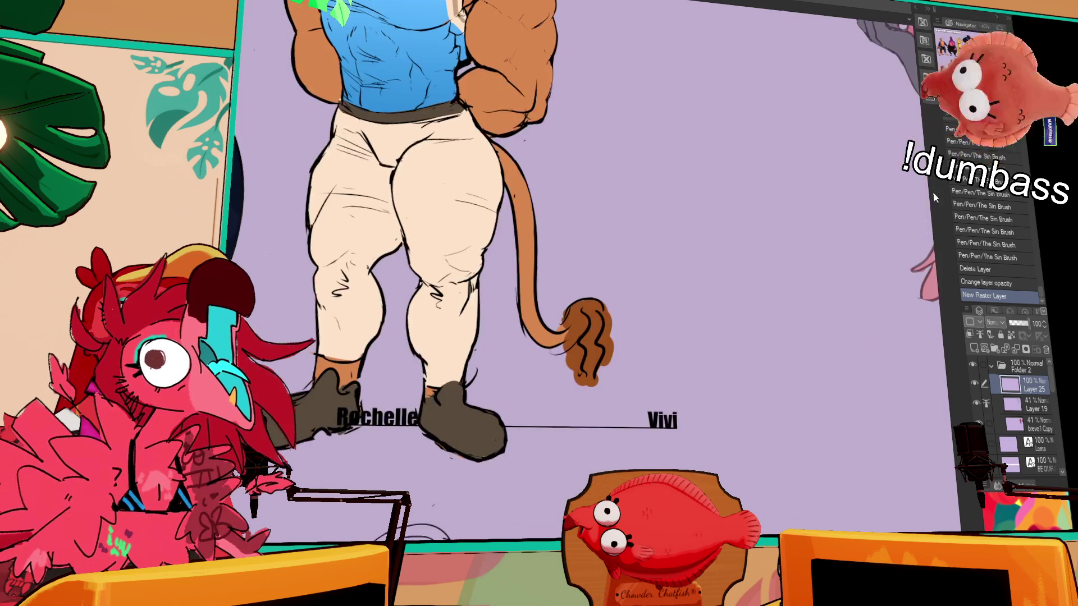
scroll(539, 281, up, 10)
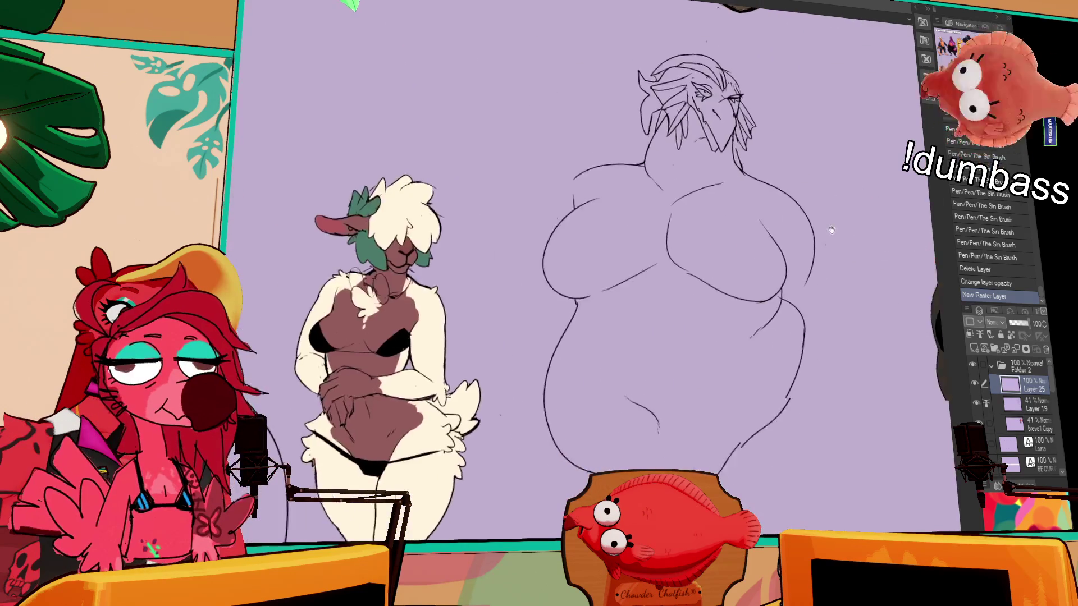
scroll(995, 425, down, 5)
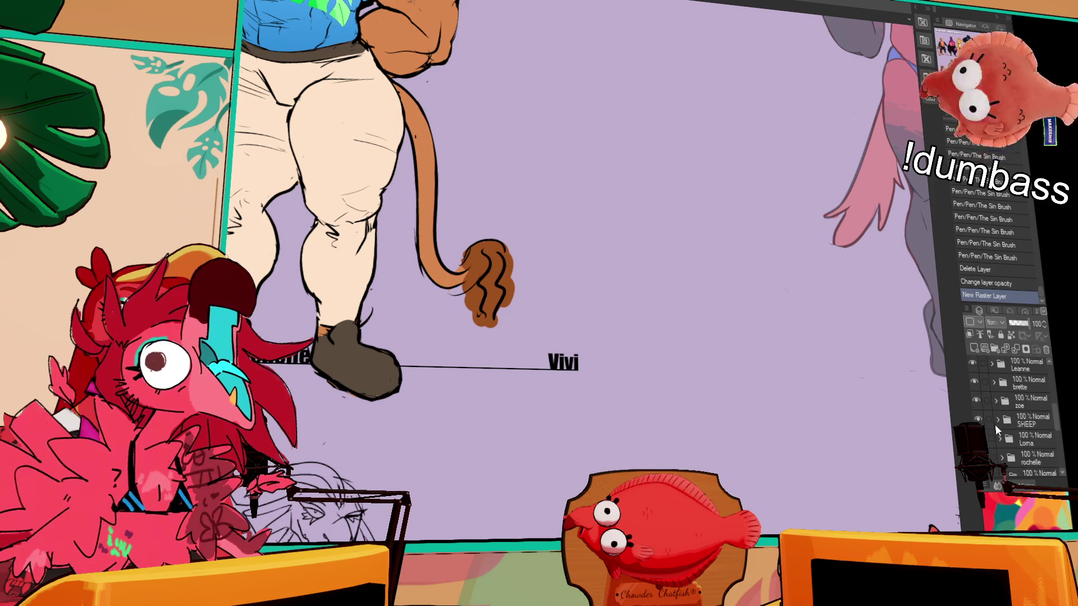
click(974, 387)
scroll(794, 355, up, 5)
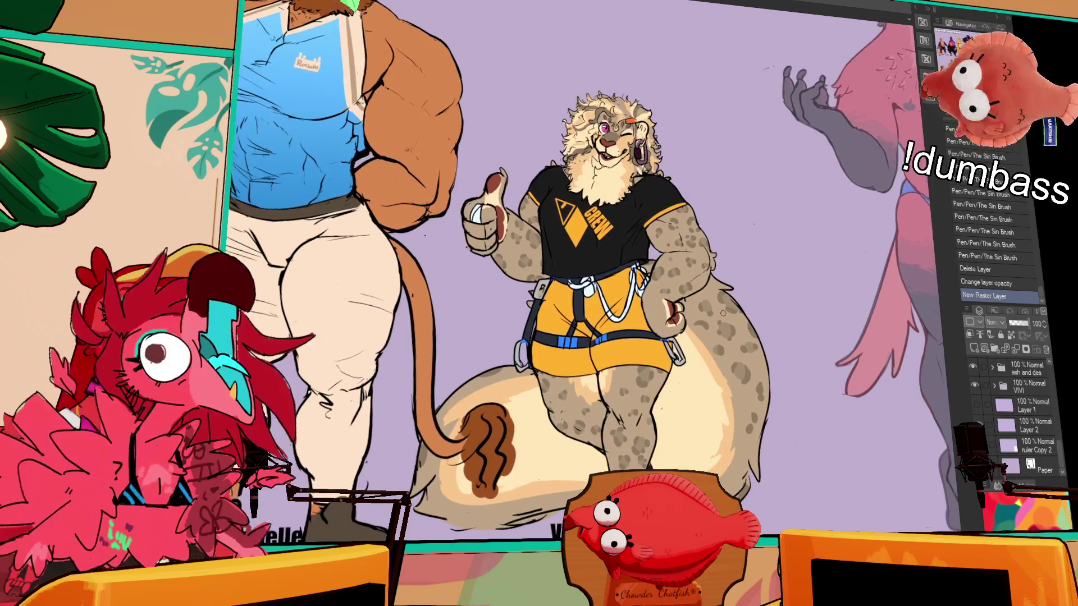
scroll(794, 354, up, 1)
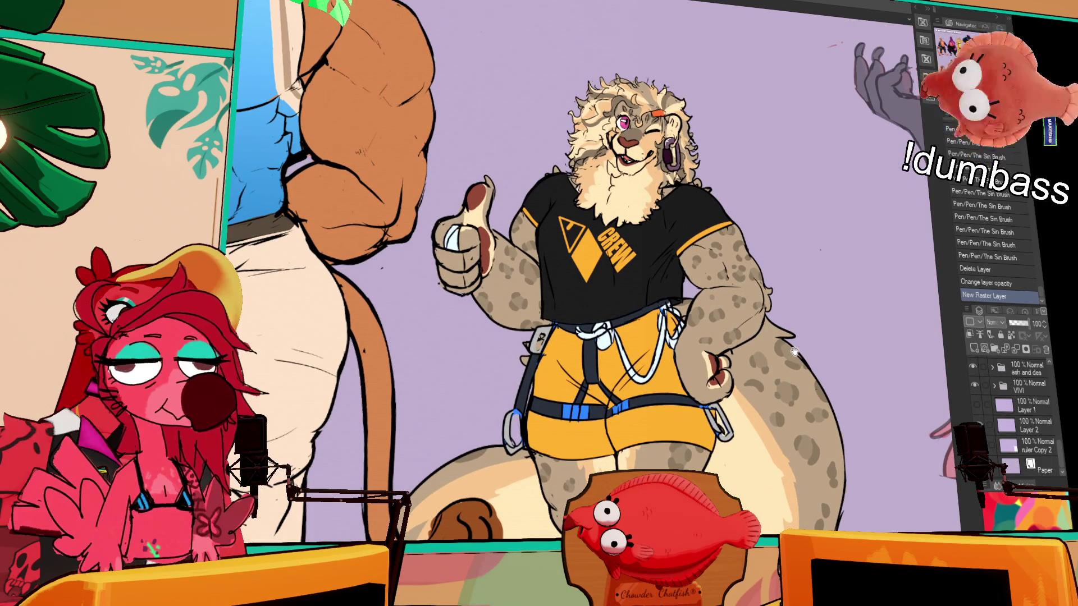
drag(793, 347, 376, 348)
mouse_move(567, 354)
mouse_down()
mouse_move(388, 376)
mouse_move(404, 345)
mouse_move(439, 382)
mouse_up()
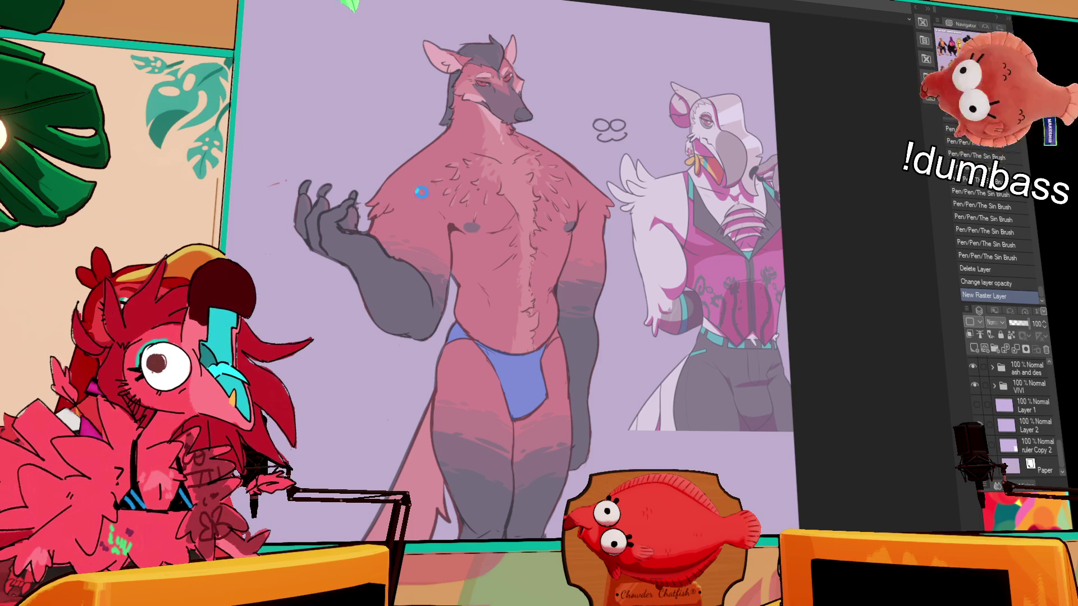
Replace the coffee-cup text's lower name lines with 'koril', commit it, and return to the wolf view
key(ctrl+Tab)
click(282, 123)
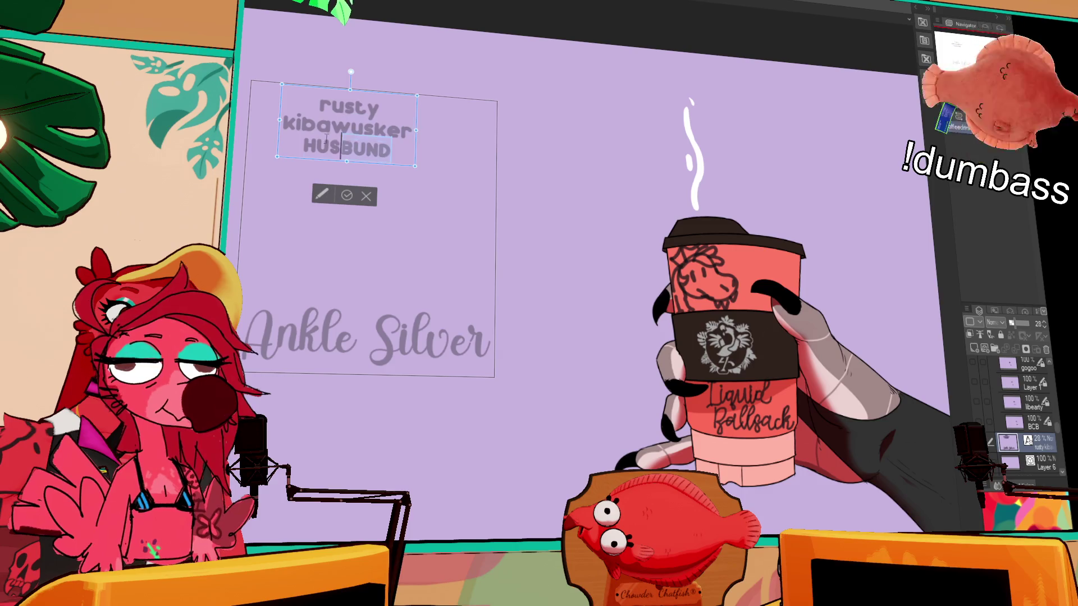
key(BackSpace)
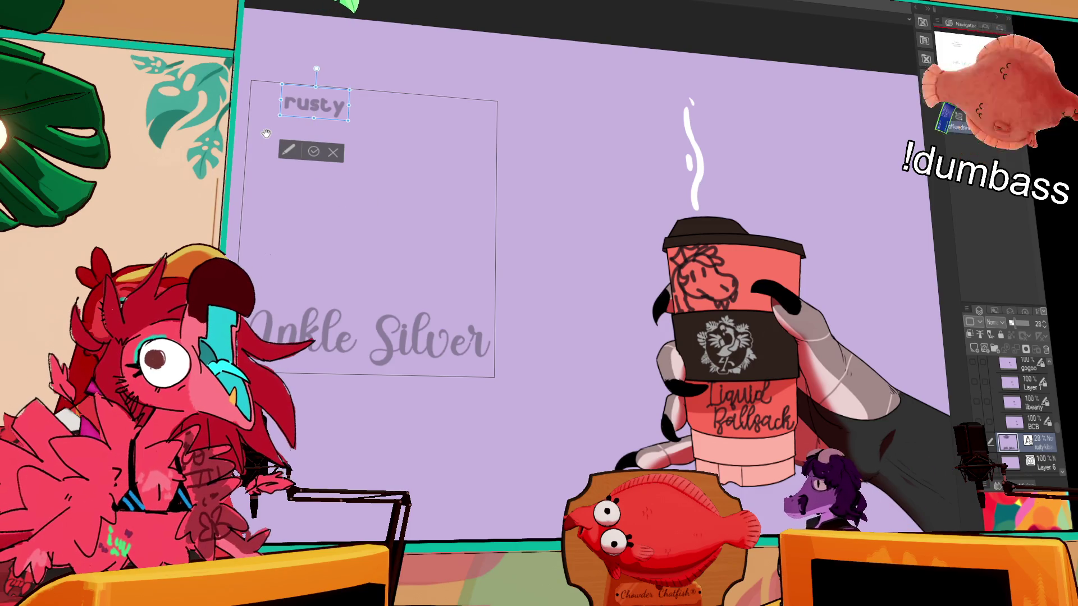
key(ctrl+z)
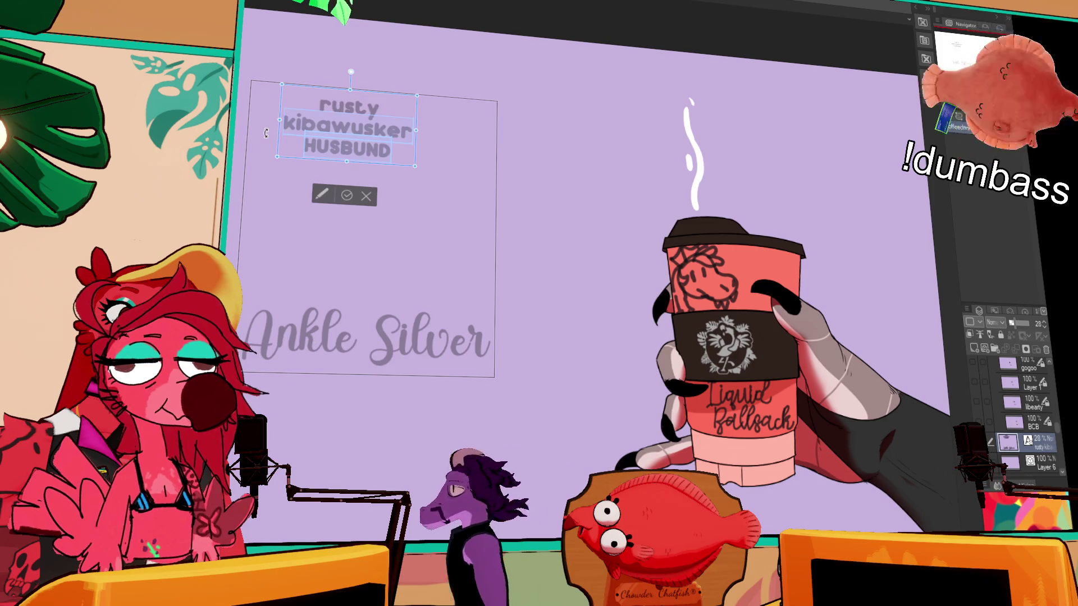
key(BackSpace)
key(Return)
text(koril)
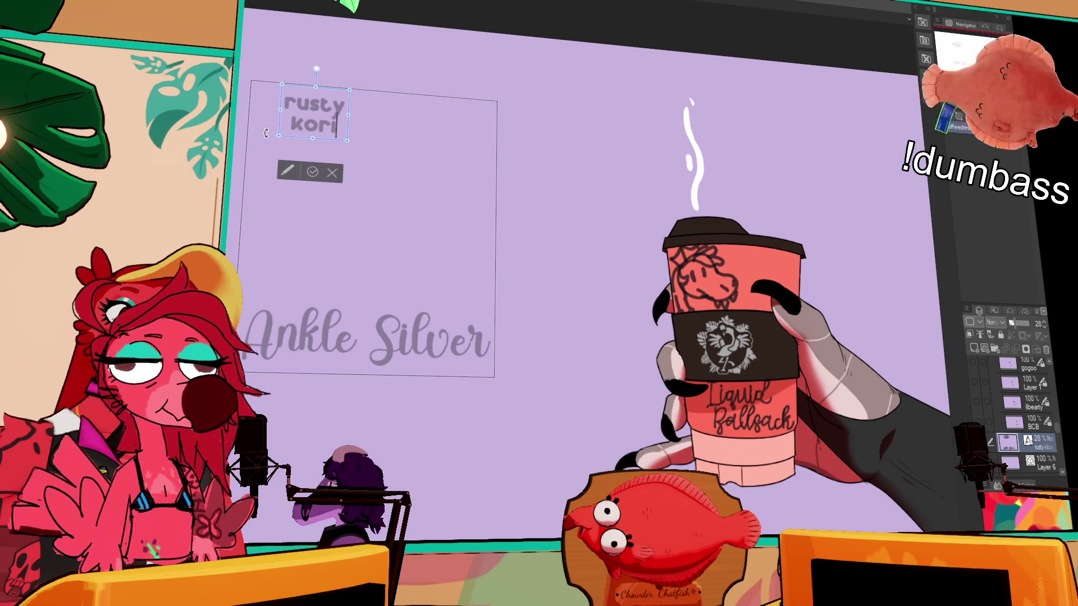
key(Return)
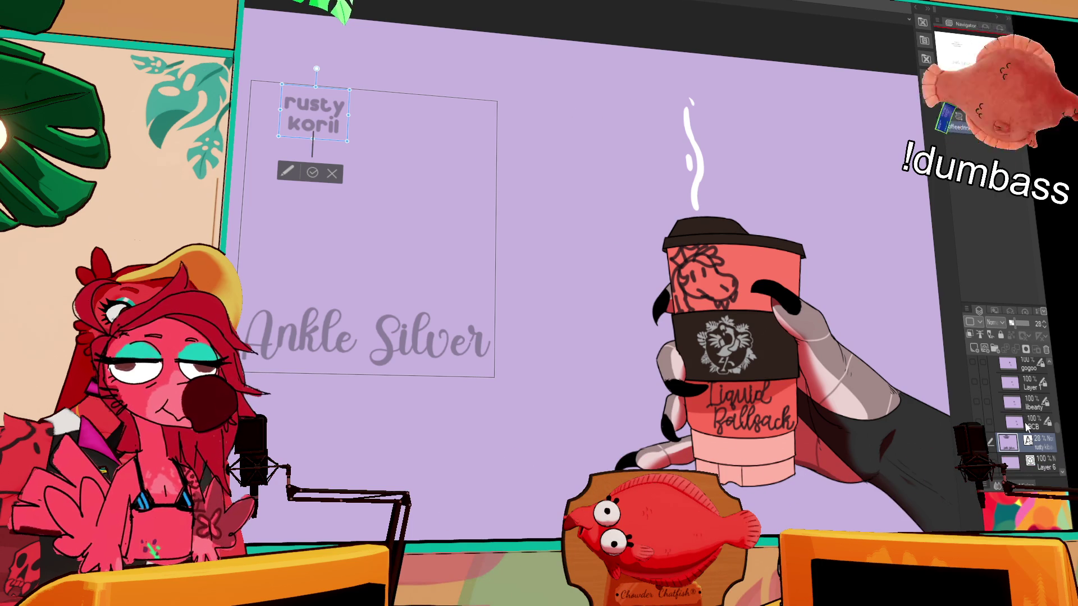
click(1020, 422)
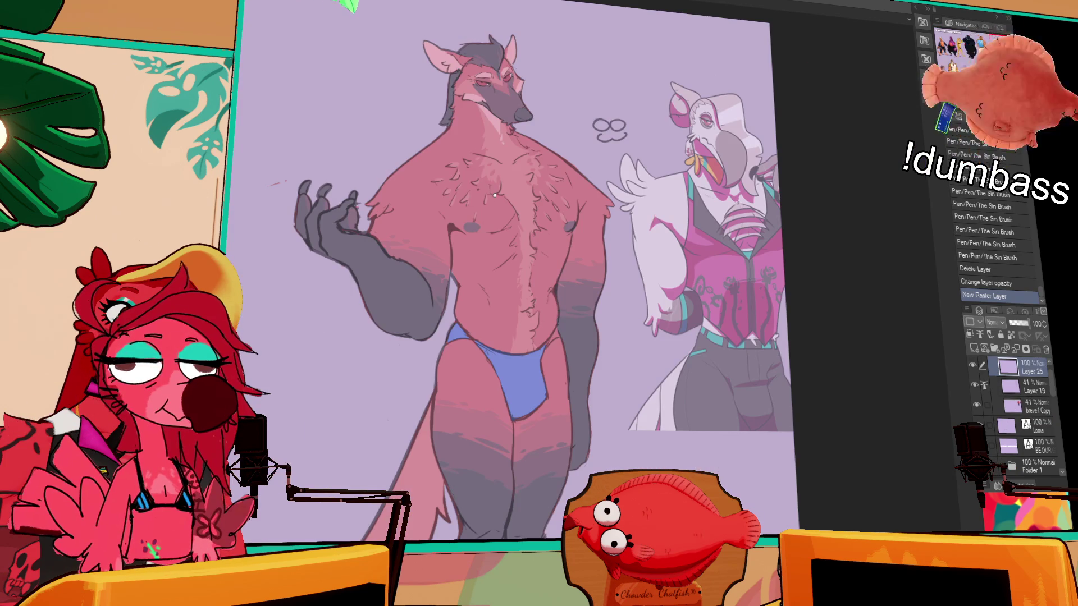
drag(492, 196, 481, 194)
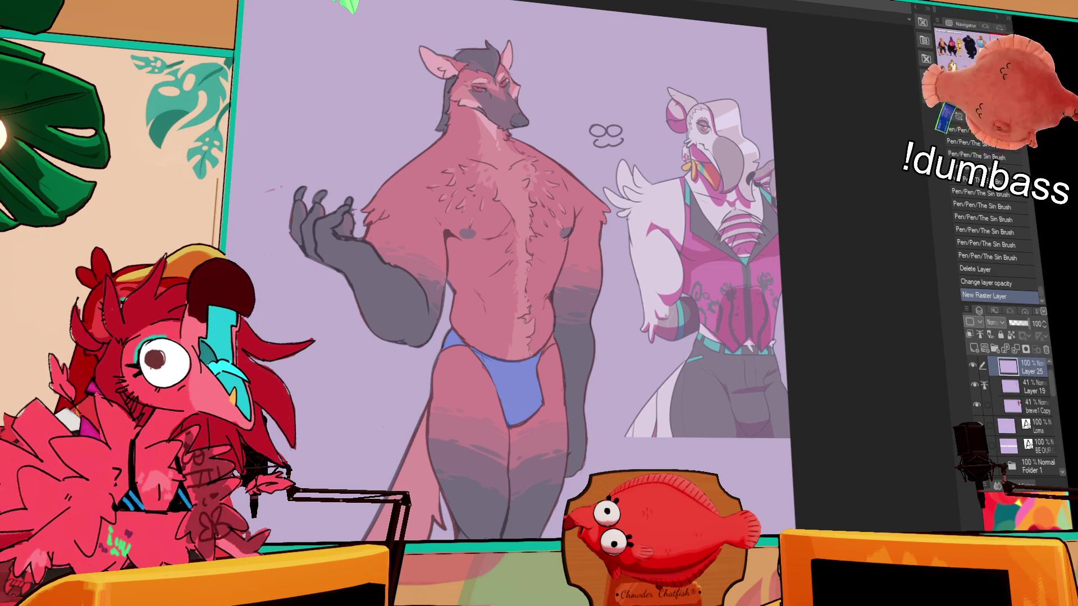
Replace the 'Ankle Silver' line with 'Carls Ache', shifted slightly right
click(394, 29)
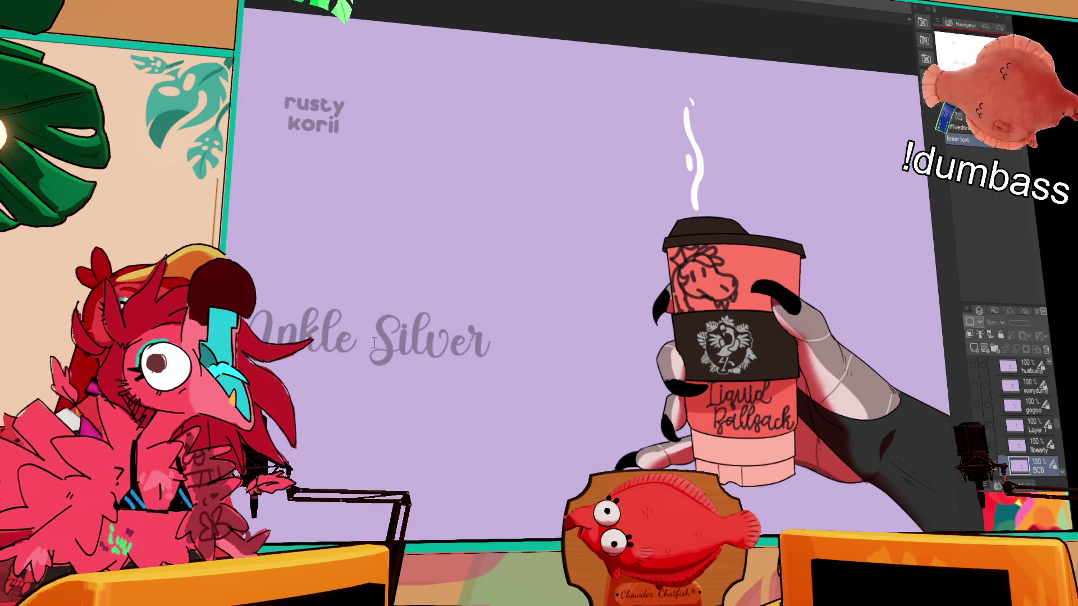
triple_click(359, 342)
text(k)
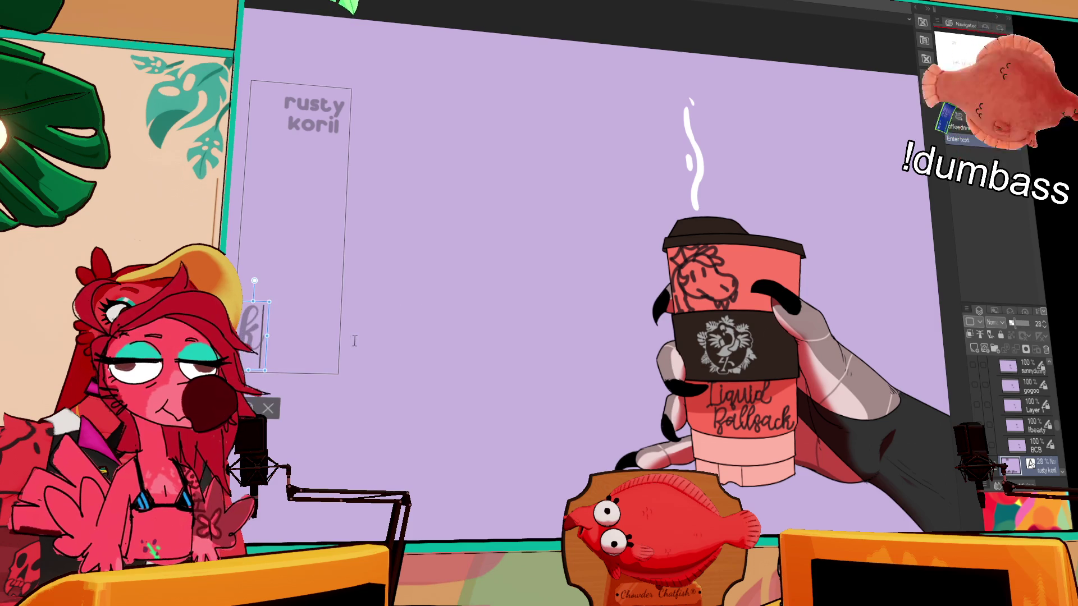
text(Carls)
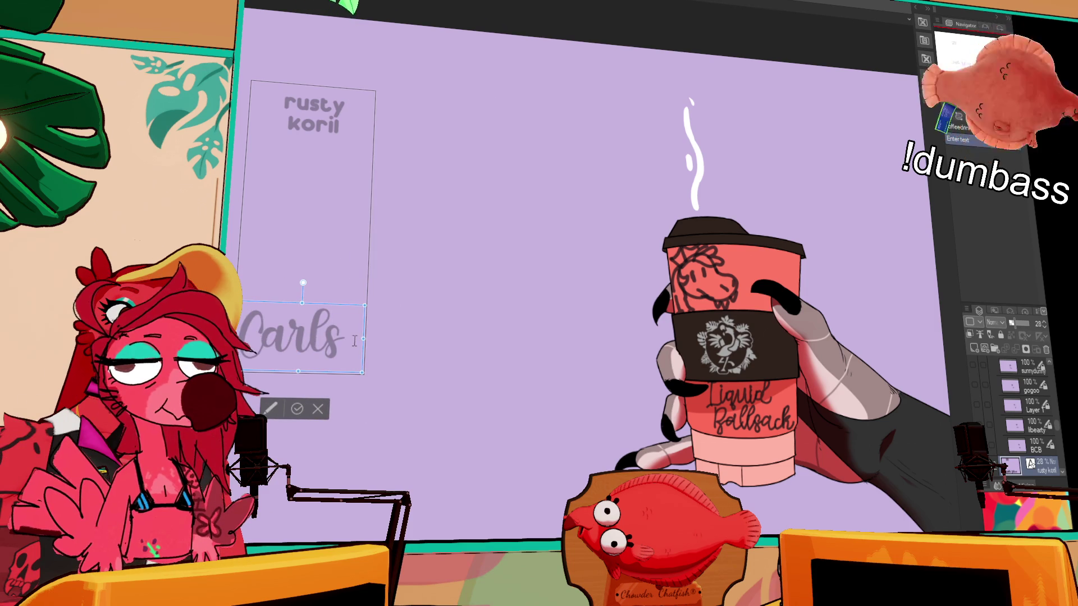
text( ache)
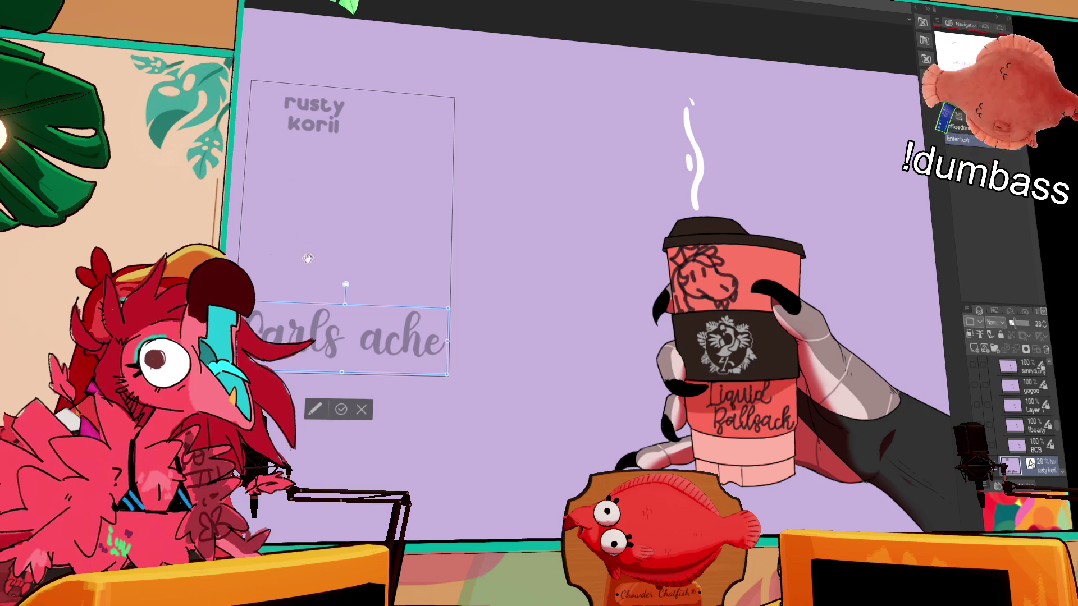
drag(370, 309, 440, 299)
click(386, 326)
click(443, 330)
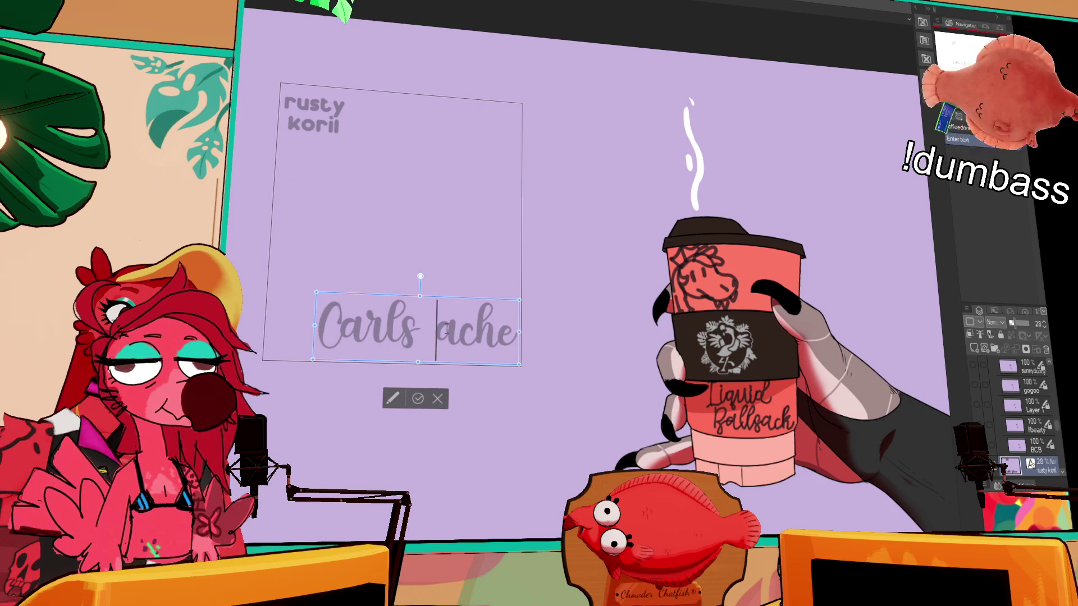
text(A)
key(Escape)
Scroll the Layer panel and select a lower layer in the stack
scroll(1030, 457, down, 3)
scroll(1030, 458, down, 1)
click(1028, 460)
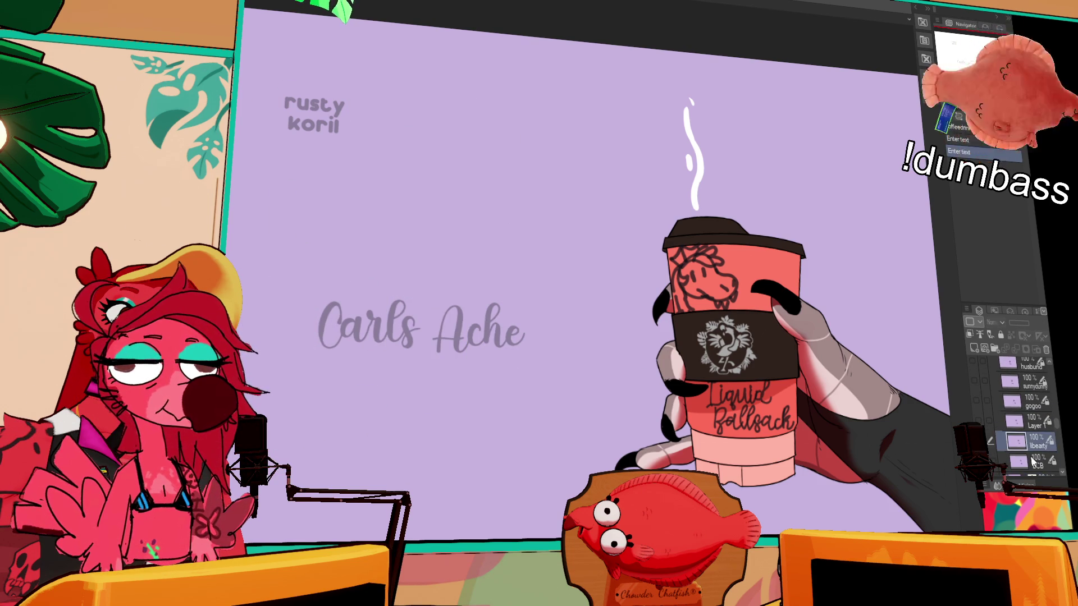
scroll(1027, 457, down, 5)
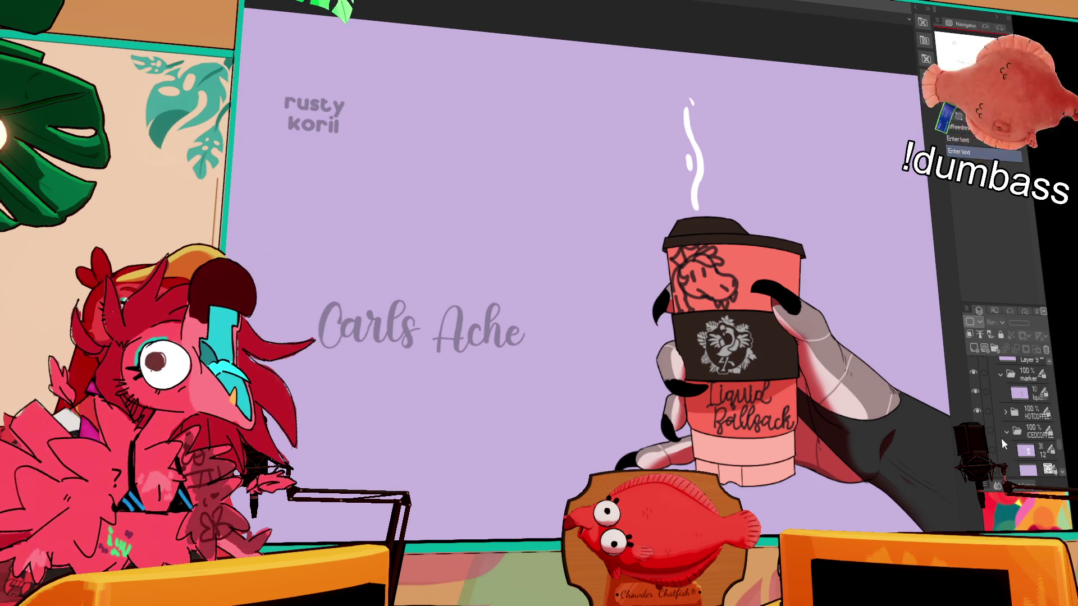
Hide the HOTCOFFEE folder and show ICEDCOFFEE so the iced cup appears
scroll(827, 451, up, 4)
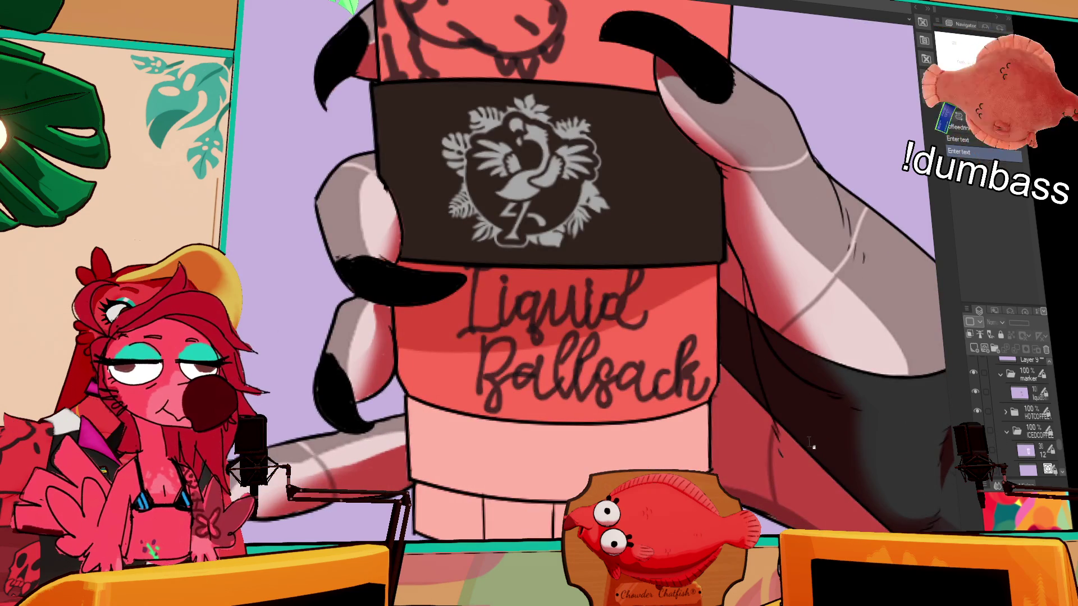
scroll(809, 445, up, 1)
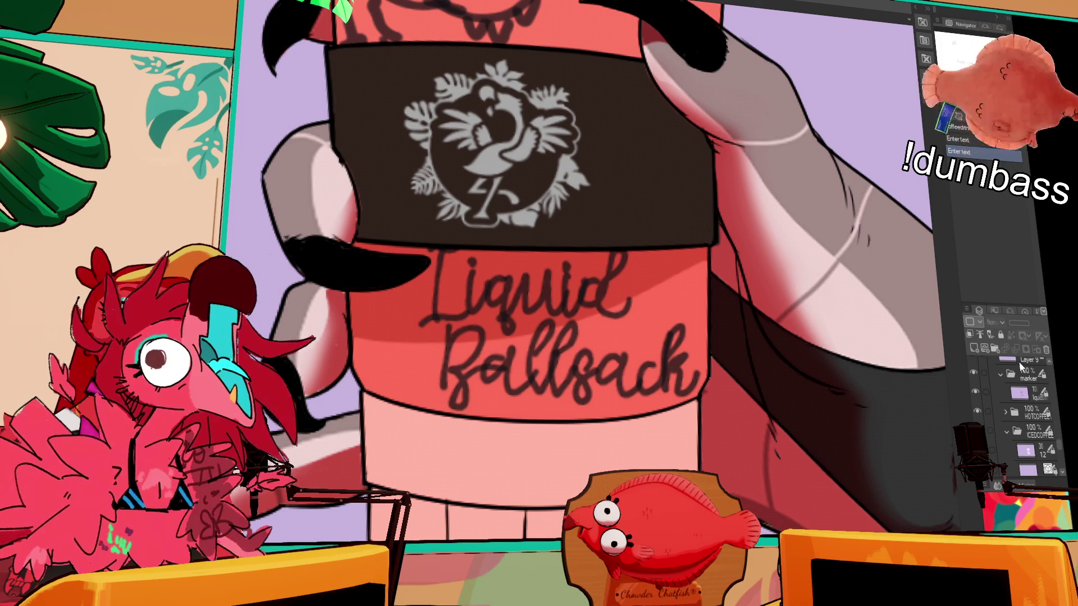
scroll(1029, 412, up, 4)
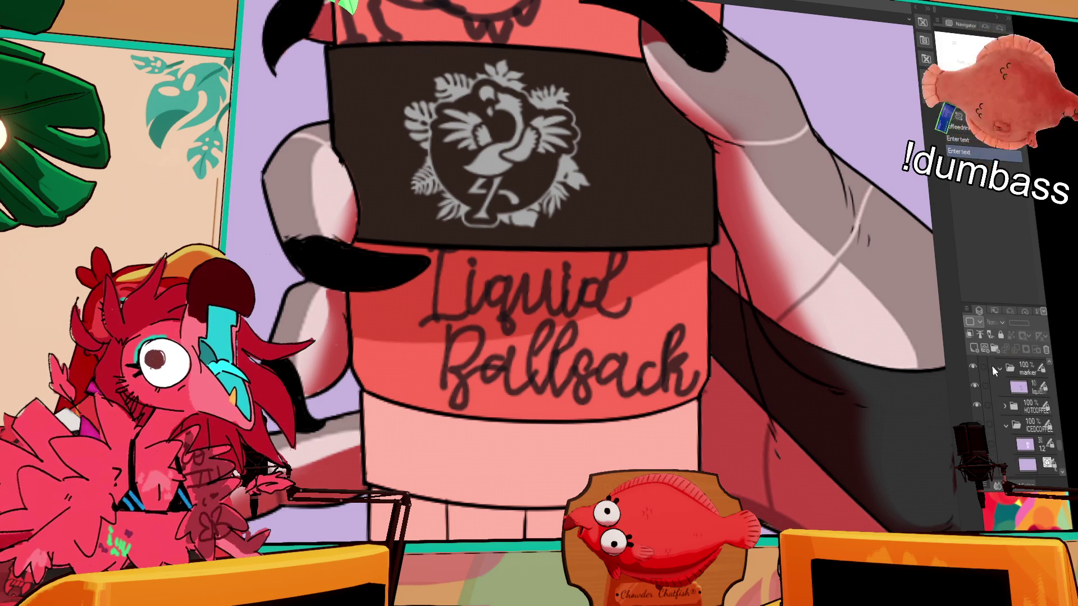
scroll(994, 423, down, 5)
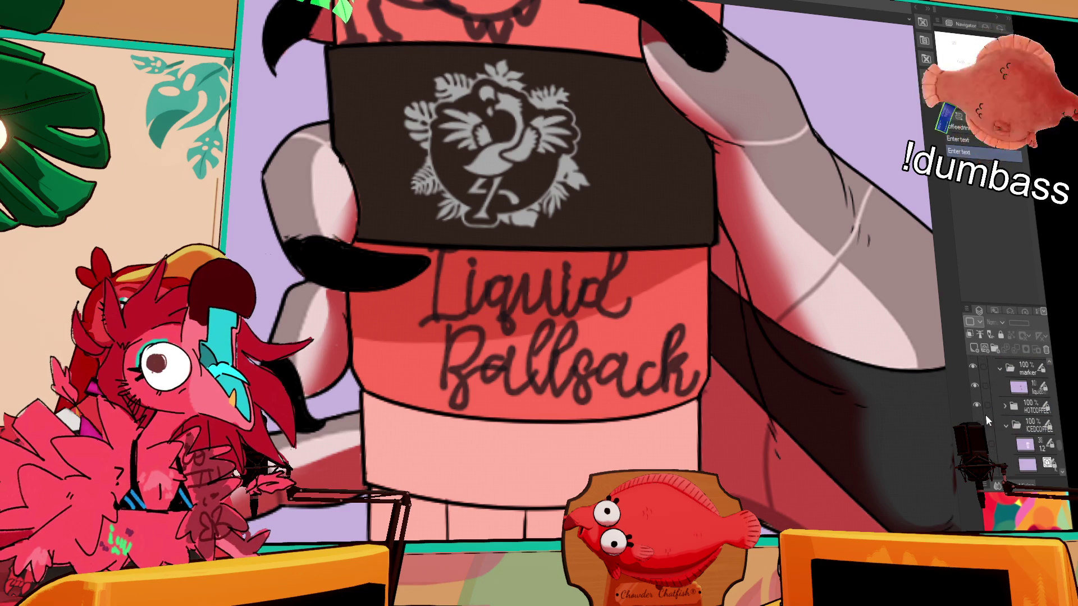
click(976, 405)
click(976, 424)
key(ctrl+minus)
key(ctrl+minus)
key(ctrl+minus)
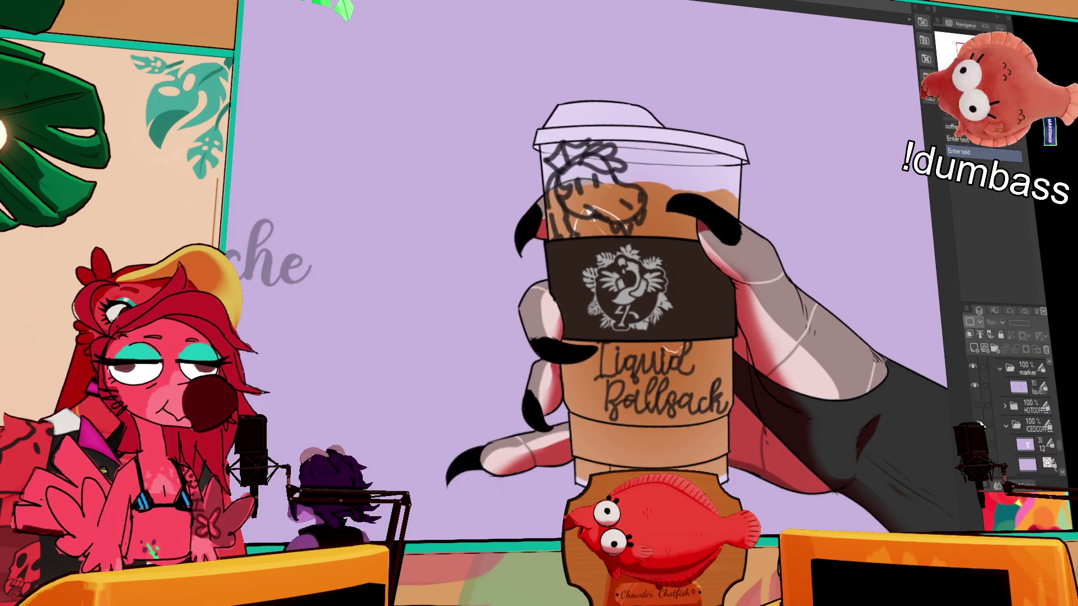
click(977, 407)
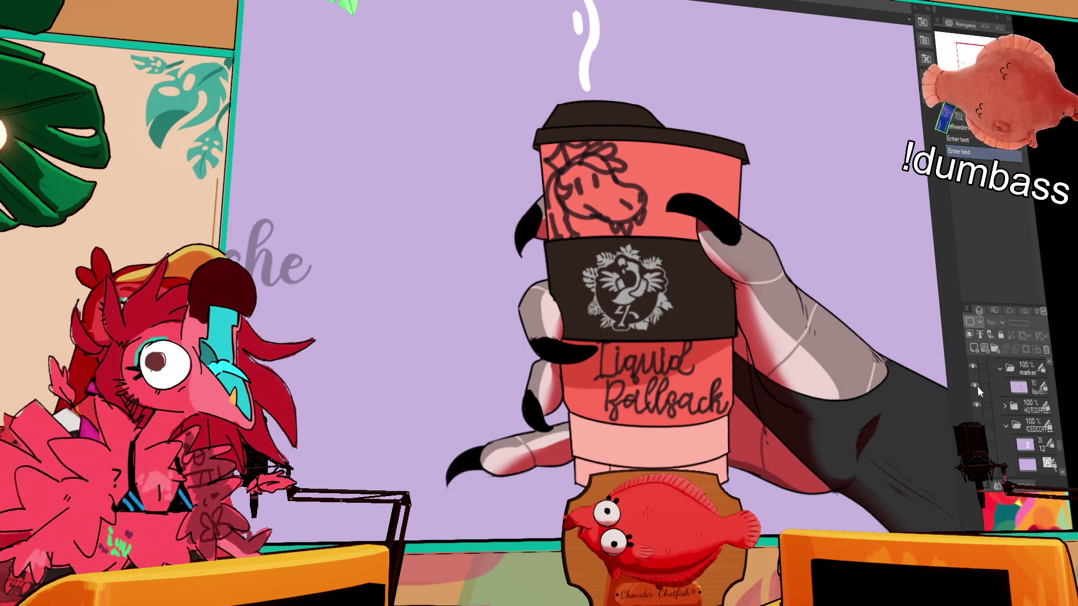
click(978, 404)
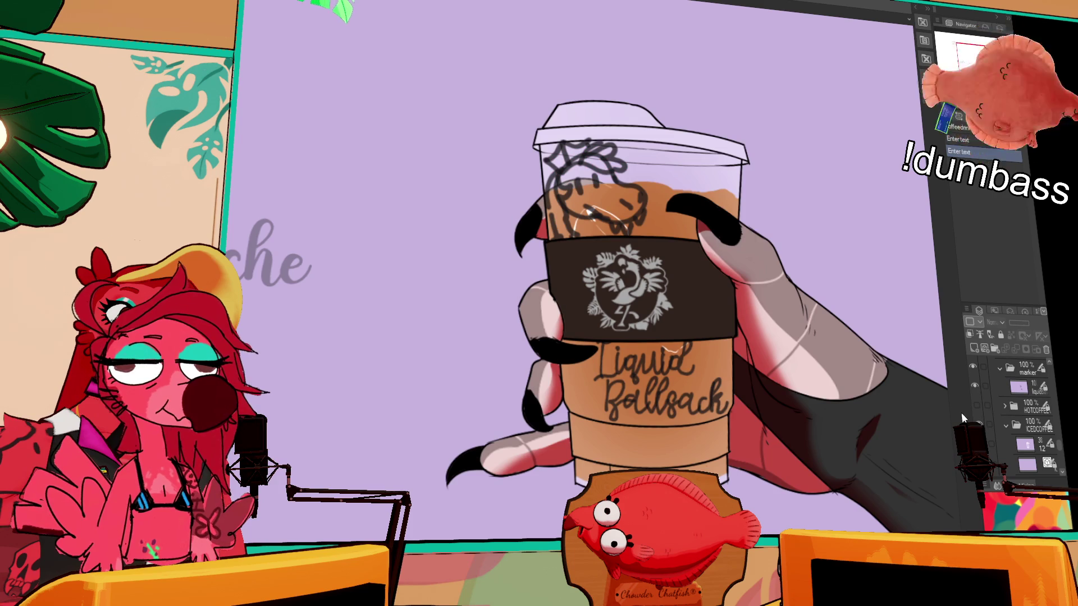
Add a new raster layer inside the marker folder and centre the Carls Ache text
scroll(1028, 434, down, 2)
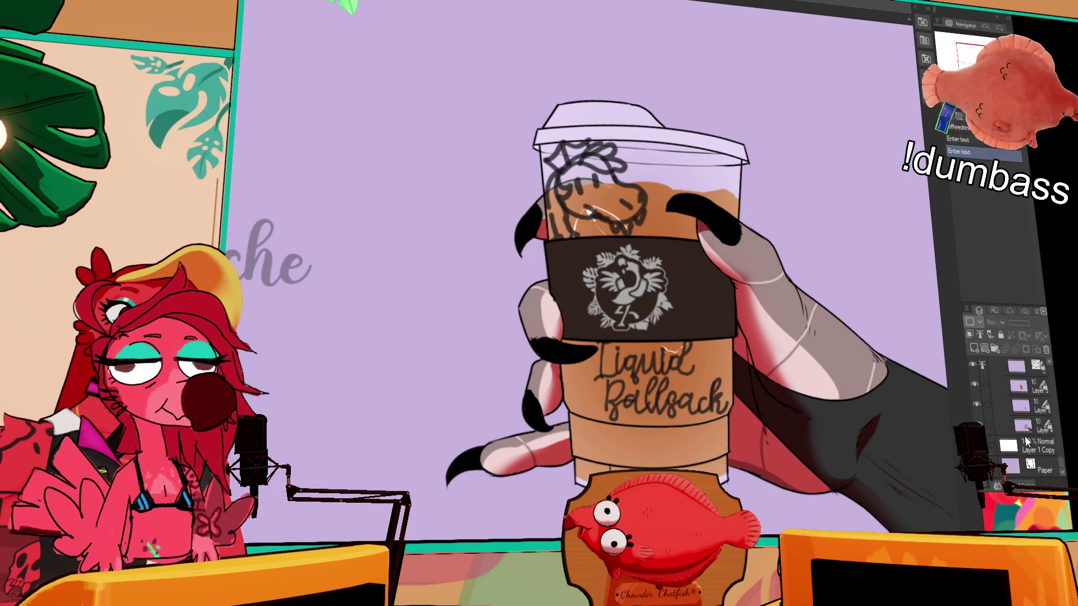
scroll(1022, 438, up, 3)
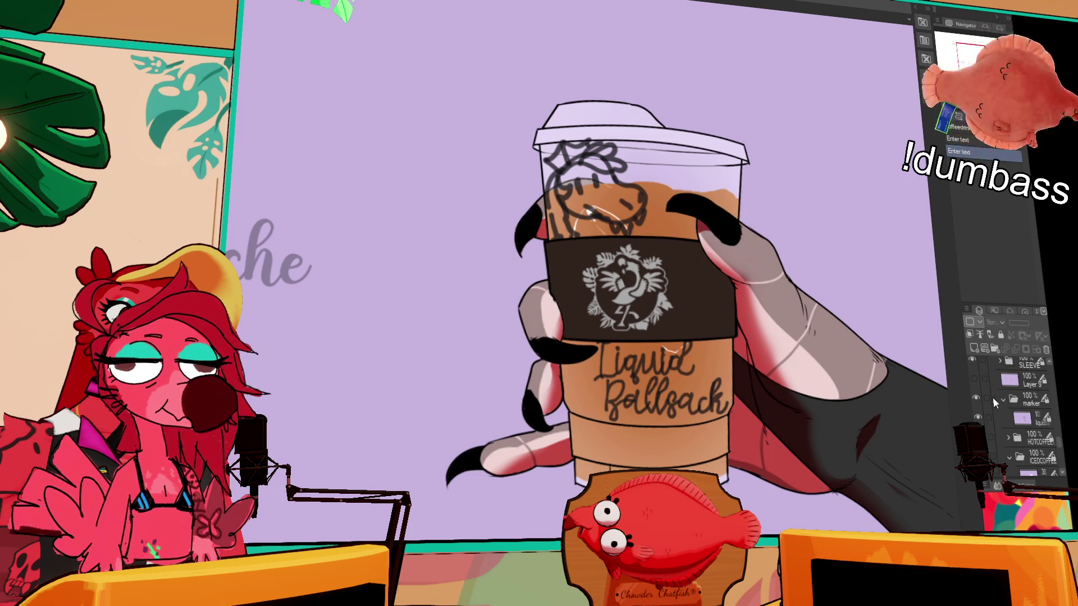
click(1004, 403)
click(1005, 400)
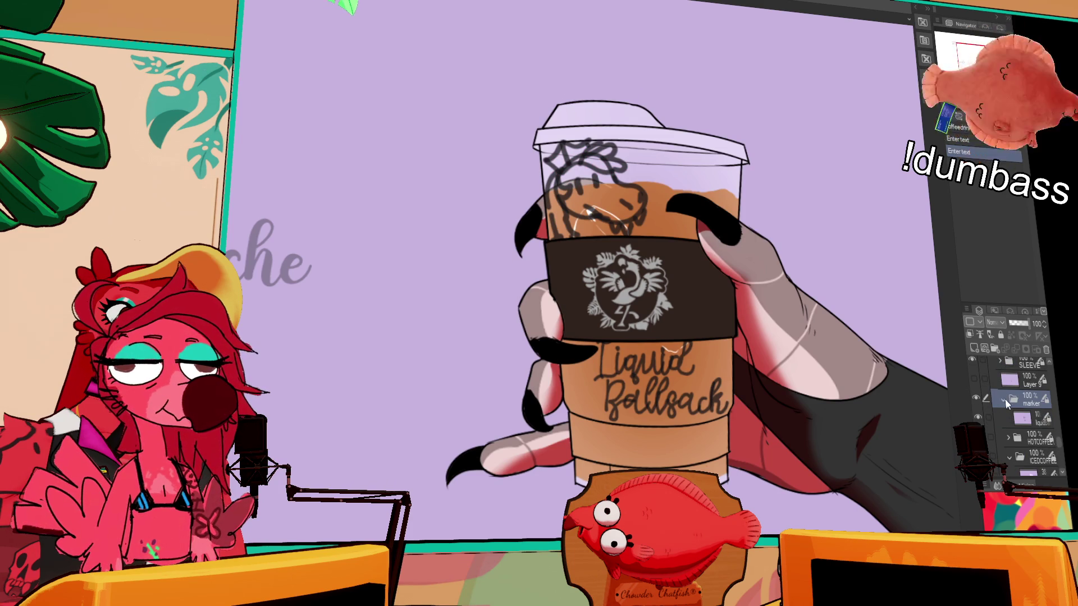
click(976, 350)
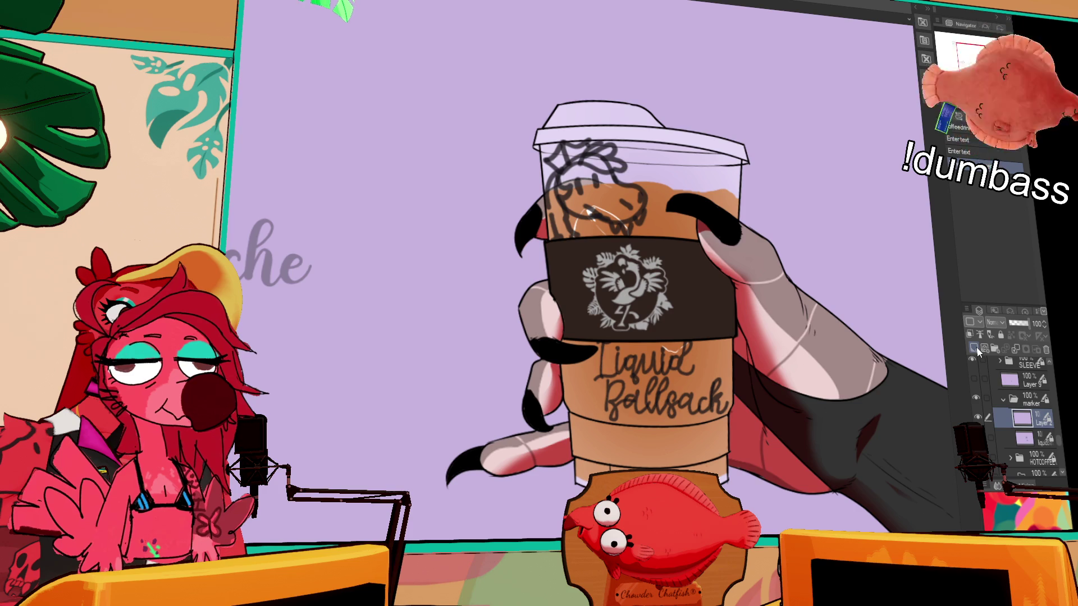
mouse_move(484, 291)
mouse_down()
mouse_move(654, 276)
mouse_move(833, 346)
mouse_up()
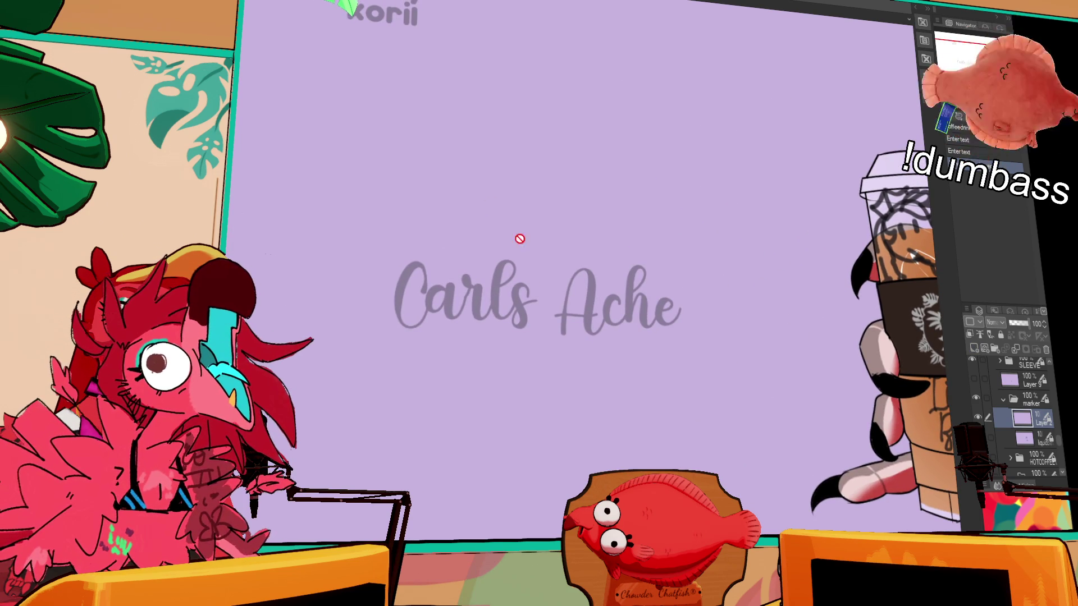
drag(654, 257, 729, 224)
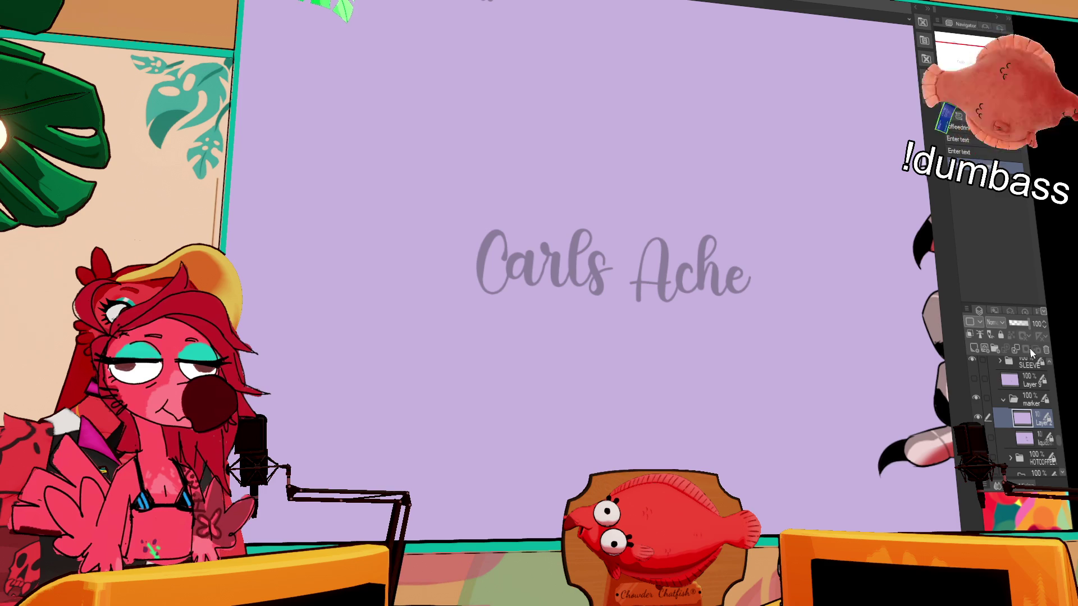
Select the new Layer 2 and clear the sketch lines on the cup
scroll(1010, 416, up, 5)
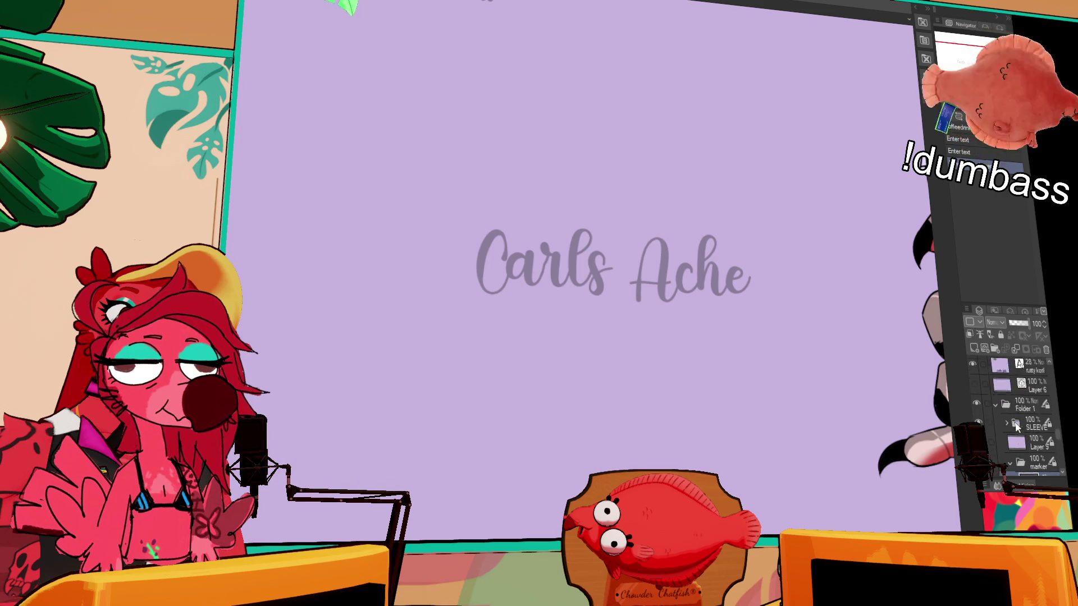
scroll(1013, 421, down, 2)
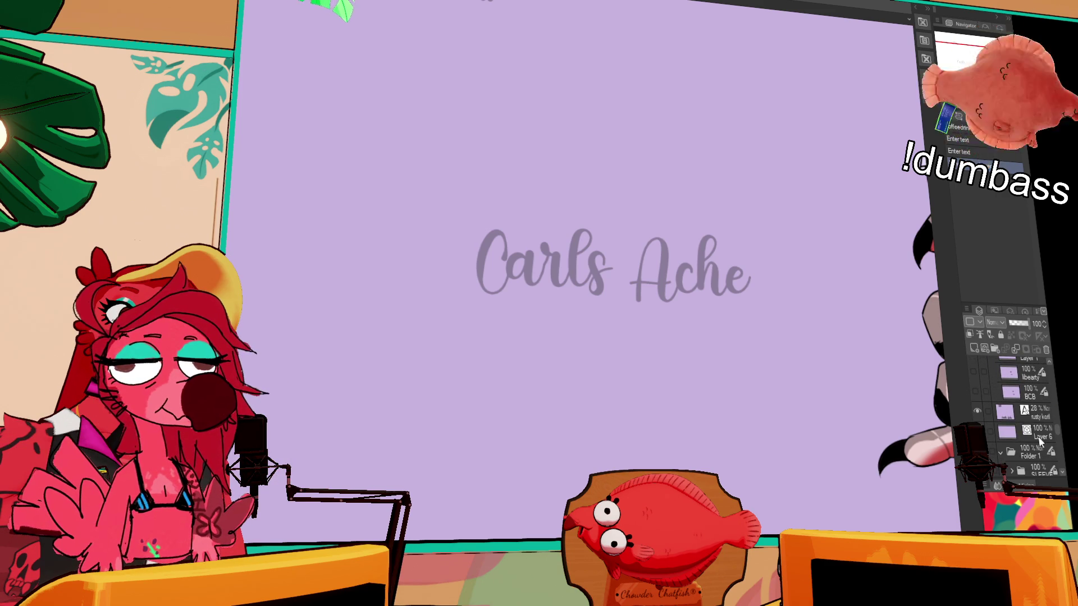
click(1036, 454)
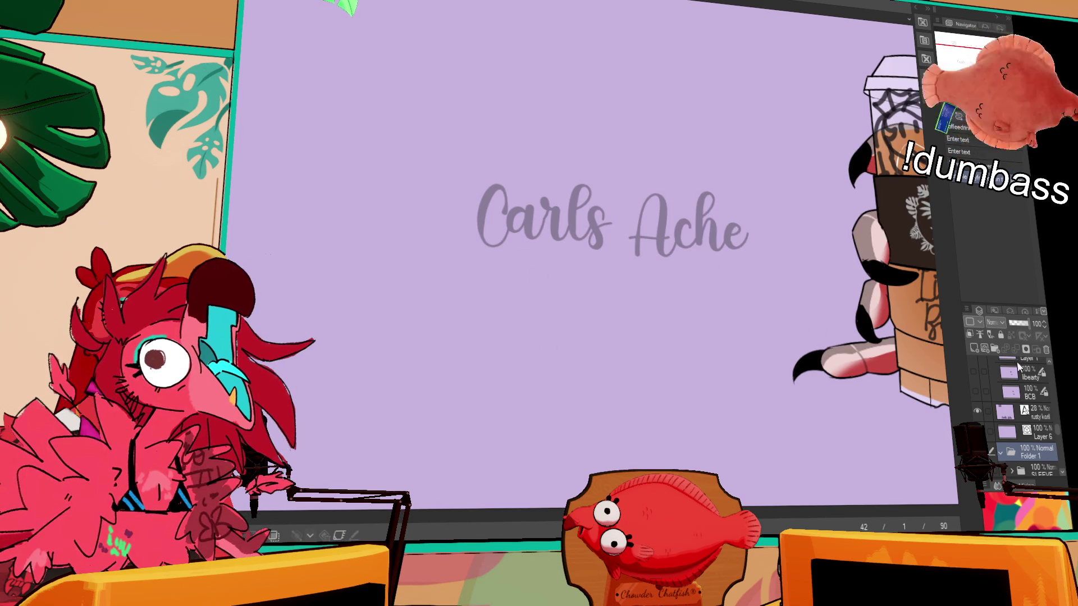
scroll(1058, 442, down, 3)
scroll(1058, 441, down, 2)
click(1035, 430)
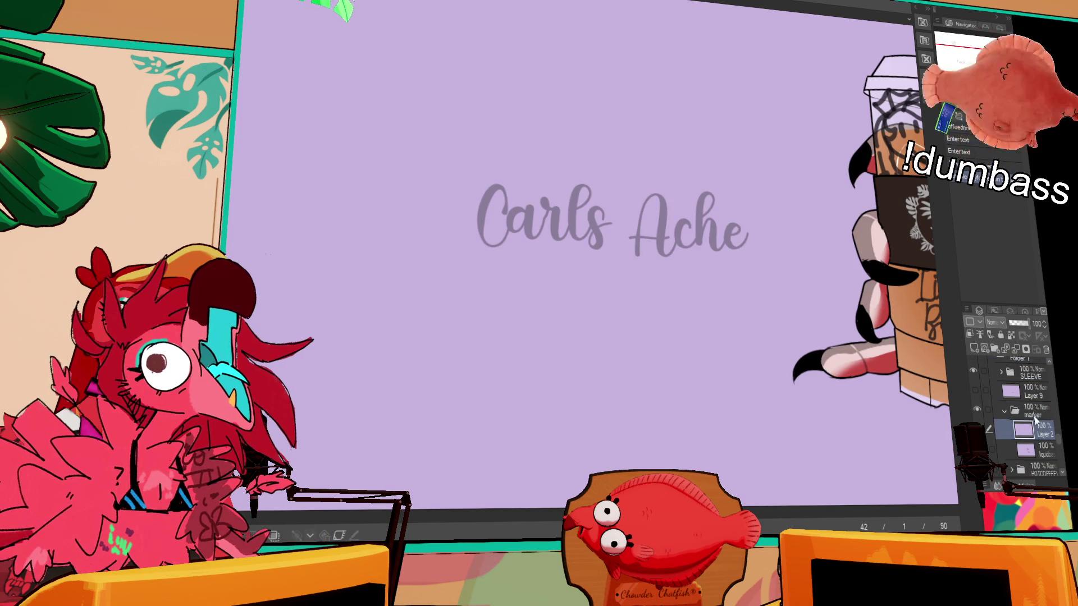
key(Delete)
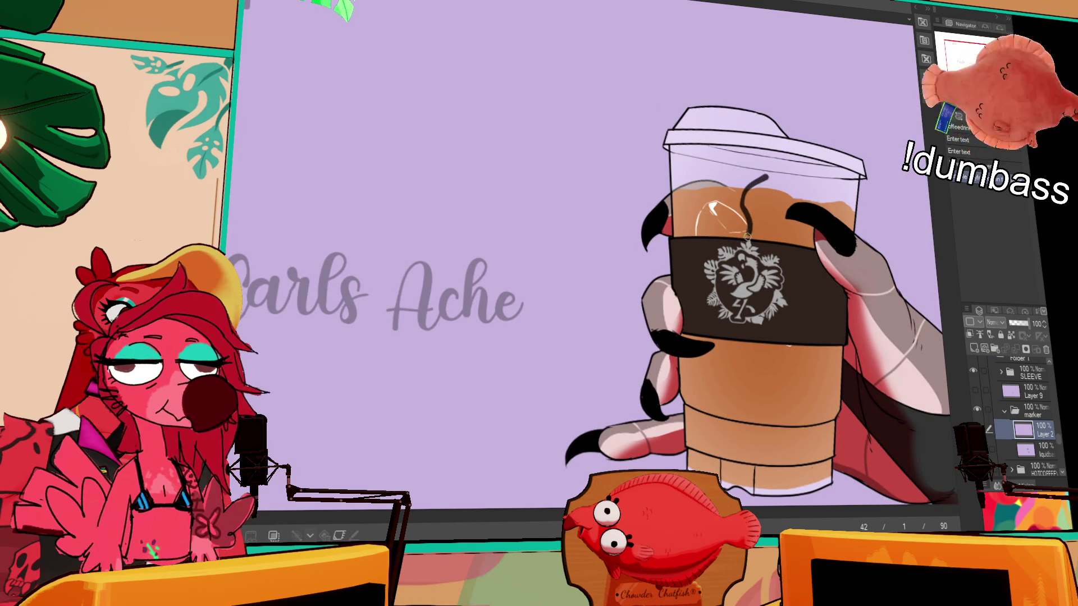
Try curved strokes on the cup top and lid, undoing the stray ones
mouse_move(730, 155)
mouse_down()
mouse_move(698, 217)
mouse_move(705, 200)
mouse_move(748, 205)
mouse_move(730, 216)
mouse_move(721, 185)
mouse_up()
key(ctrl+z)
mouse_move(729, 147)
mouse_down()
mouse_move(696, 175)
mouse_move(691, 227)
mouse_move(689, 195)
mouse_move(723, 203)
mouse_up()
key(ctrl+z)
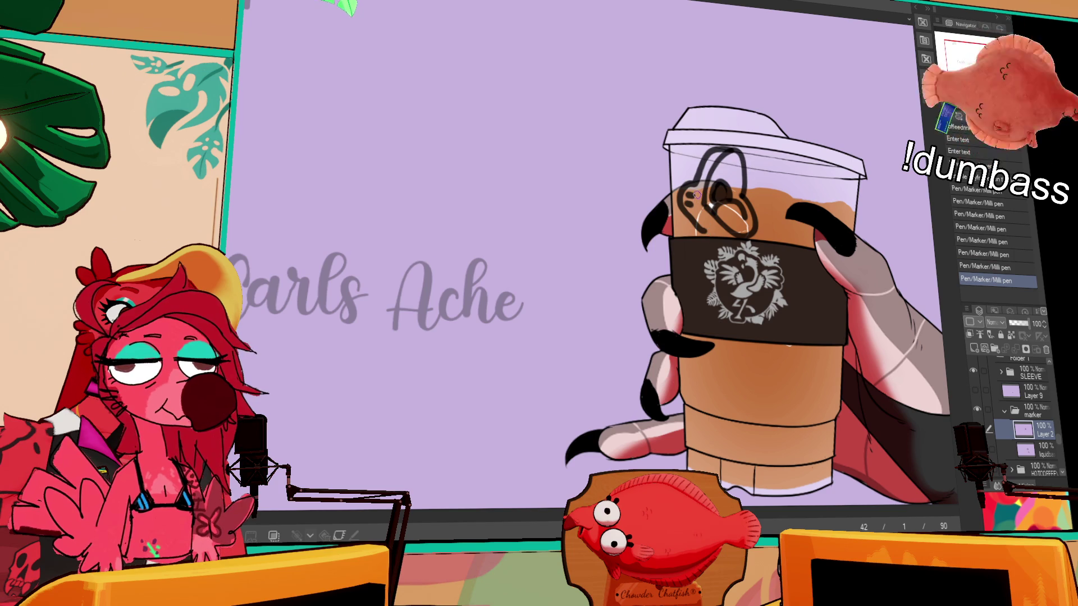
key(ctrl+z)
key(ctrl+z)
key(ctrl+z)
drag(677, 197, 695, 202)
key(ctrl+z)
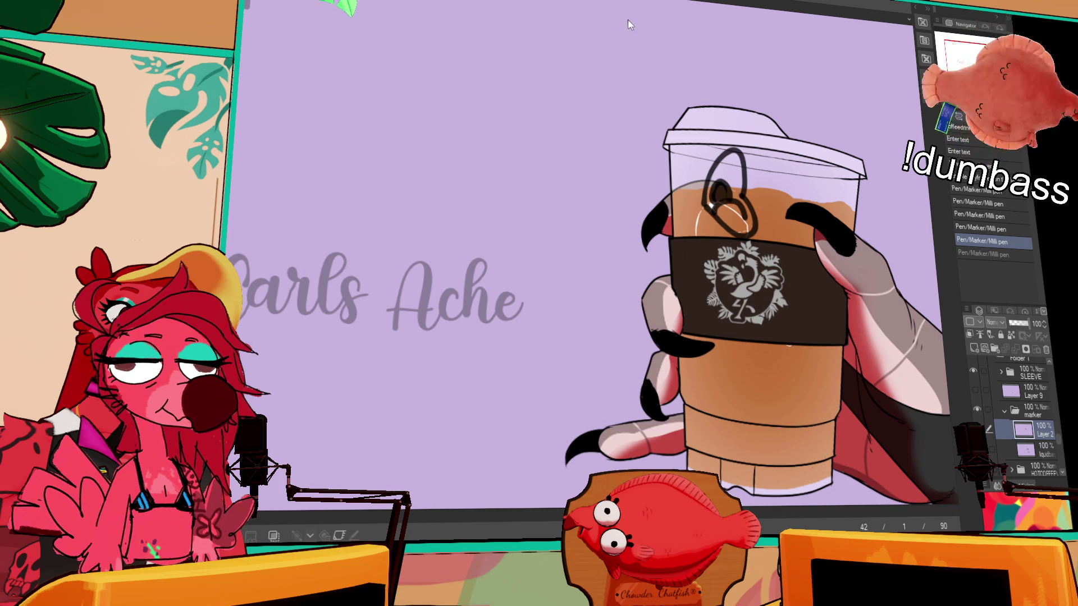
Draw looped strokes on the cup's left side and lid, toggling undo/redo to compare the last one
mouse_move(673, 186)
mouse_down()
mouse_move(674, 208)
mouse_move(694, 203)
mouse_move(690, 168)
mouse_move(683, 196)
mouse_move(688, 178)
mouse_up()
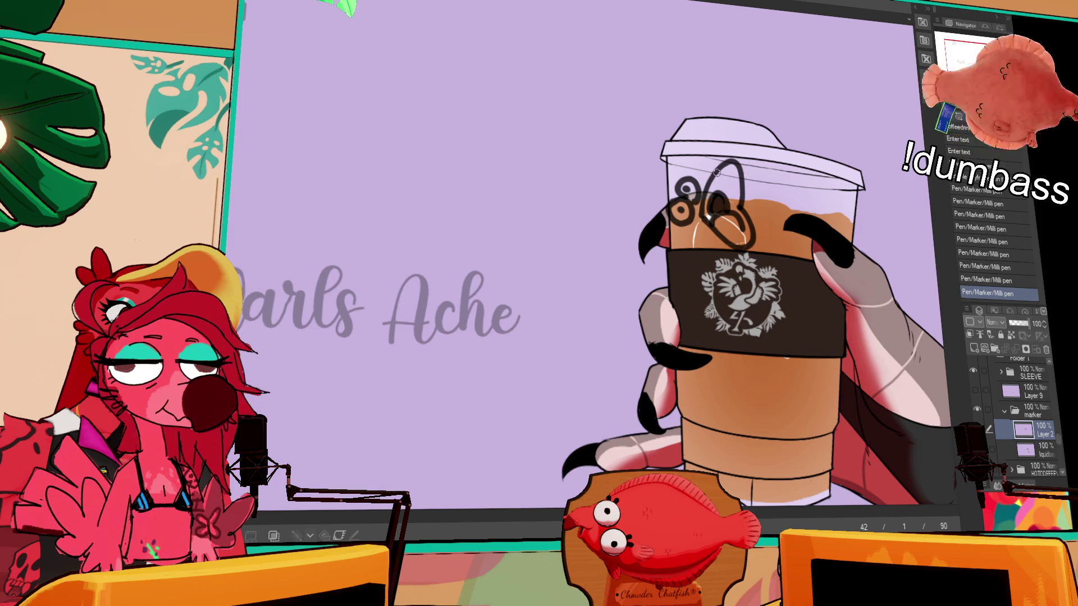
mouse_move(737, 170)
mouse_down()
mouse_move(755, 181)
mouse_move(745, 190)
mouse_up()
mouse_move(724, 239)
mouse_down()
mouse_move(752, 239)
mouse_move(735, 224)
mouse_move(783, 227)
mouse_up()
key(ctrl+z)
key(ctrl+y)
key(ctrl+z)
key(ctrl+y)
key(ctrl+z)
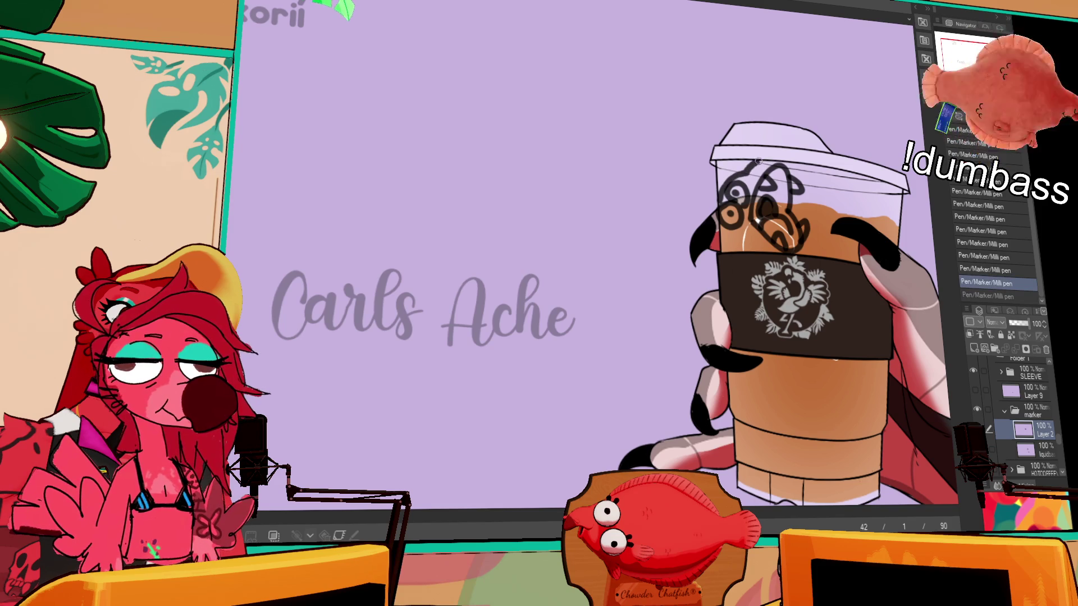
key(ctrl+y)
key(ctrl+z)
key(ctrl+y)
Ink over the 'Carls Ache' guide letters, redrawing the misplaced l
mouse_move(489, 274)
mouse_down()
mouse_move(499, 230)
mouse_move(607, 212)
mouse_up()
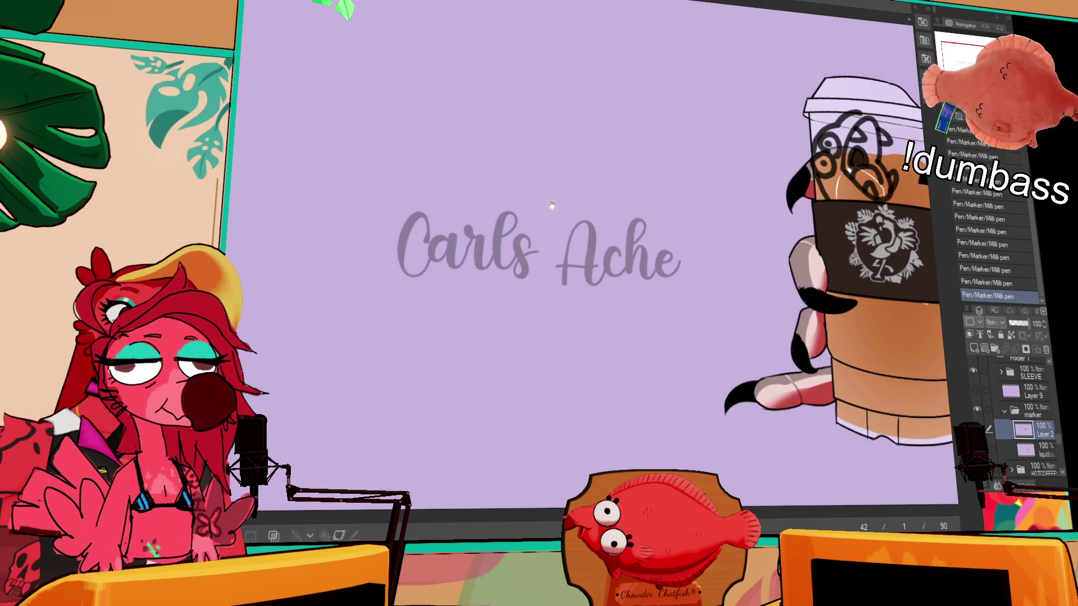
mouse_move(429, 219)
mouse_down()
mouse_move(409, 270)
mouse_move(436, 265)
mouse_move(474, 228)
mouse_move(484, 247)
mouse_move(508, 210)
mouse_move(512, 230)
mouse_move(497, 247)
mouse_move(519, 274)
mouse_up()
key(ctrl+z)
key(ctrl+z)
mouse_move(473, 247)
mouse_down()
mouse_move(478, 239)
mouse_move(493, 263)
mouse_move(525, 241)
mouse_move(542, 248)
mouse_up()
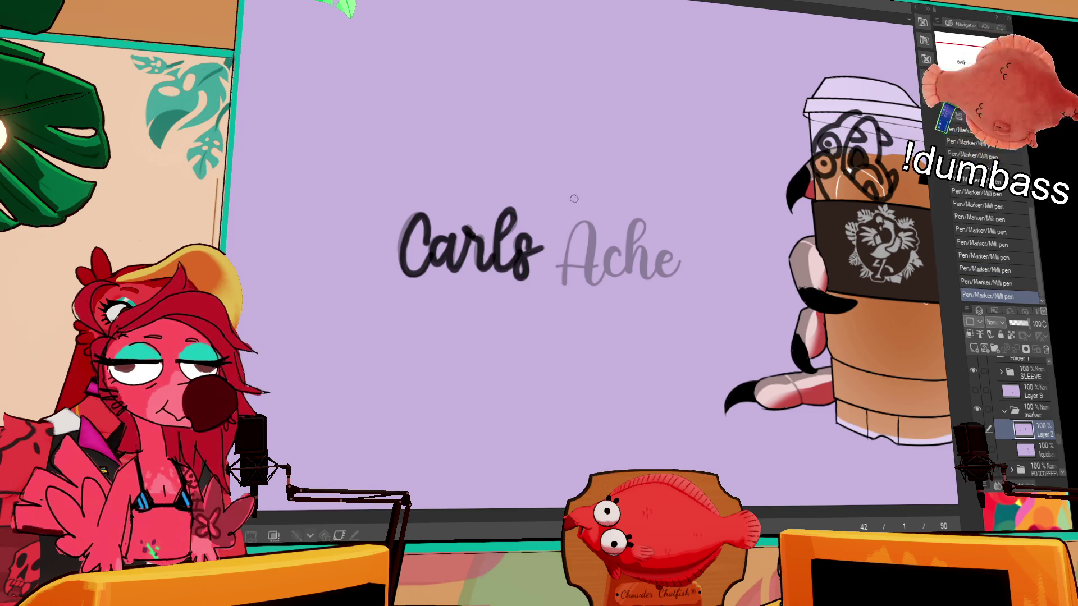
mouse_move(562, 286)
mouse_down()
mouse_move(587, 289)
mouse_move(613, 262)
mouse_move(628, 278)
mouse_up()
mouse_move(643, 219)
mouse_down()
mouse_move(624, 251)
mouse_move(661, 283)
mouse_move(667, 260)
mouse_move(686, 254)
mouse_up()
Select the inked logo, shrink it onto the cup sleeve, and erase leftover marks
key(m)
drag(549, 181, 722, 307)
mouse_move(654, 264)
mouse_down()
mouse_move(519, 331)
mouse_move(554, 312)
mouse_up()
mouse_move(519, 377)
mouse_down()
mouse_move(668, 287)
mouse_move(536, 379)
mouse_up()
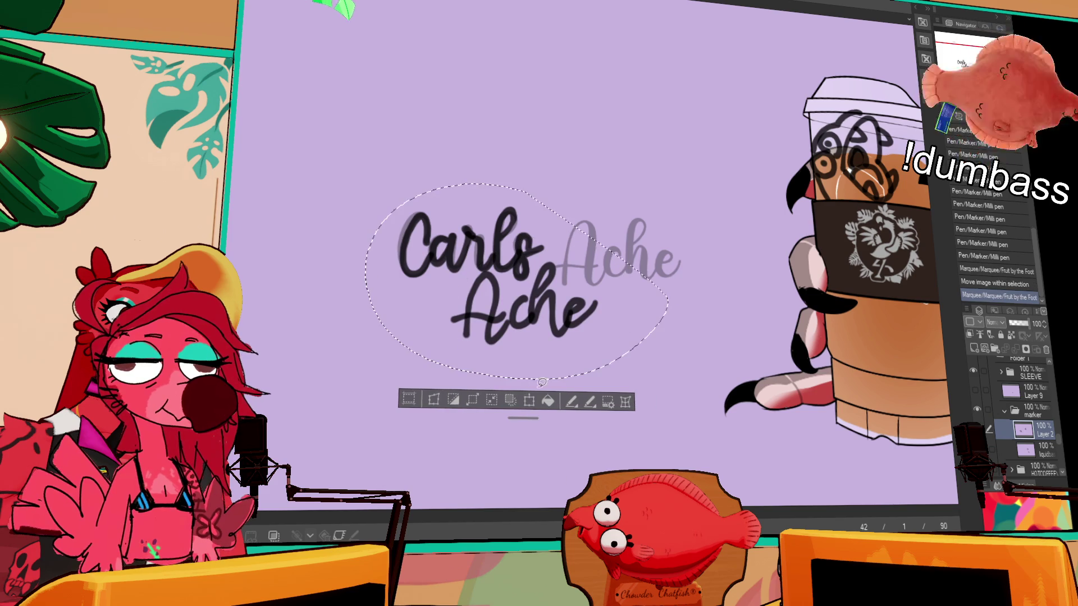
click(529, 401)
drag(361, 183, 493, 248)
mouse_move(643, 339)
mouse_down()
mouse_move(922, 356)
mouse_move(756, 348)
mouse_move(842, 359)
mouse_up()
key(Return)
key(ctrl+d)
click(720, 103)
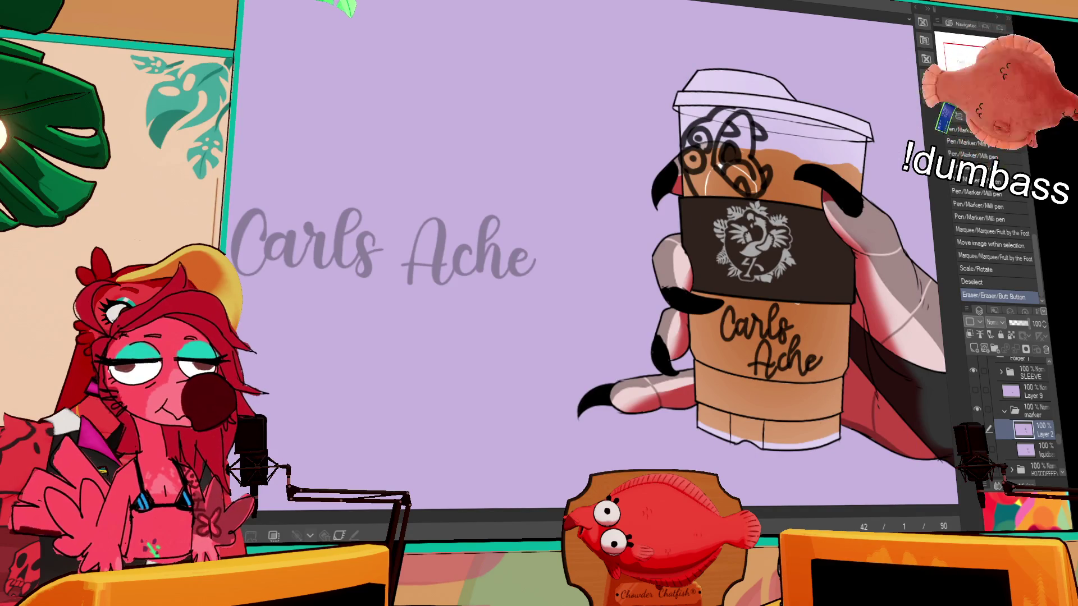
Hide the grey Carls Ache reference lettering, keeping the marker linework visible
scroll(1002, 430, down, 10)
scroll(992, 423, up, 5)
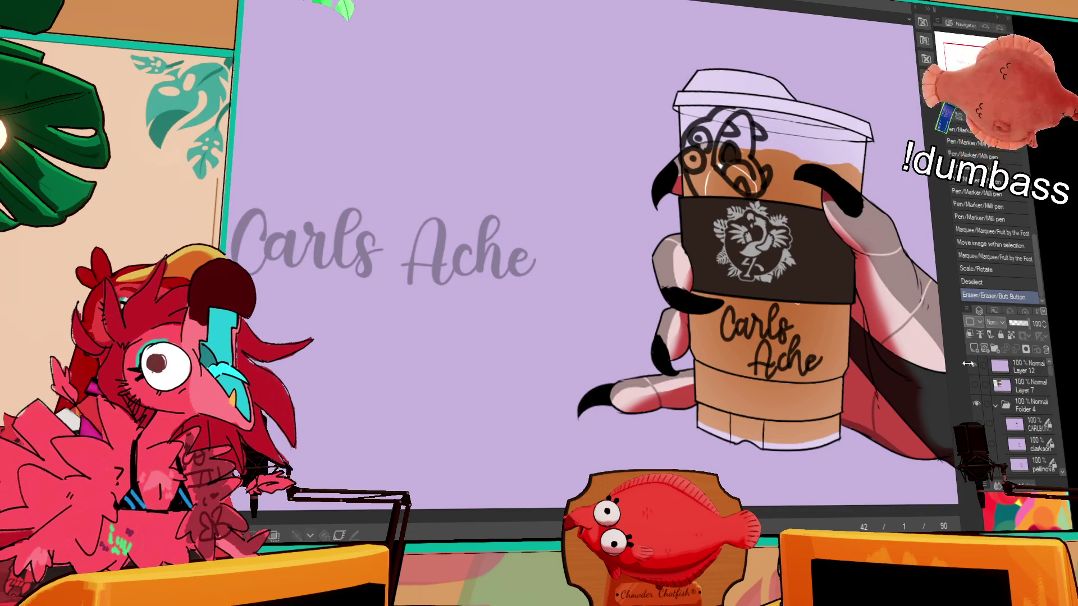
scroll(975, 372, up, 5)
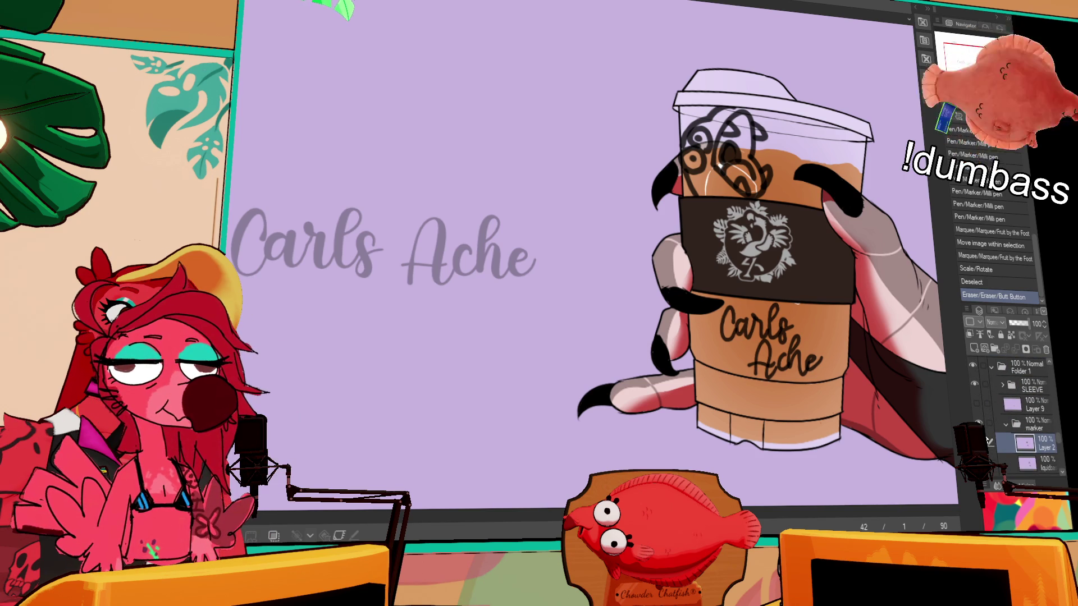
click(979, 442)
scroll(975, 406, down, 3)
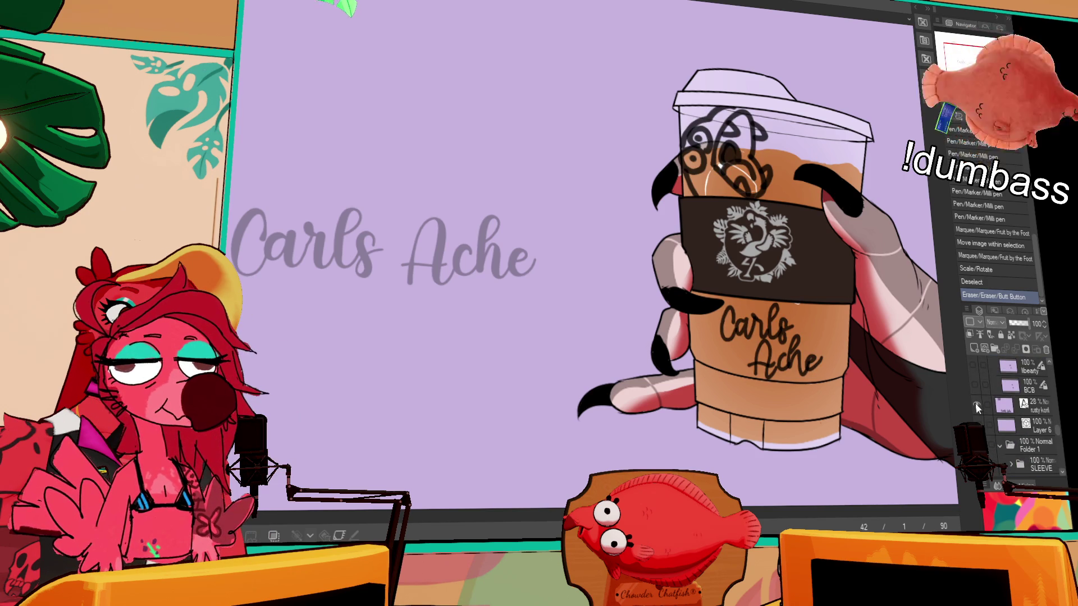
click(975, 406)
scroll(797, 304, down, 3)
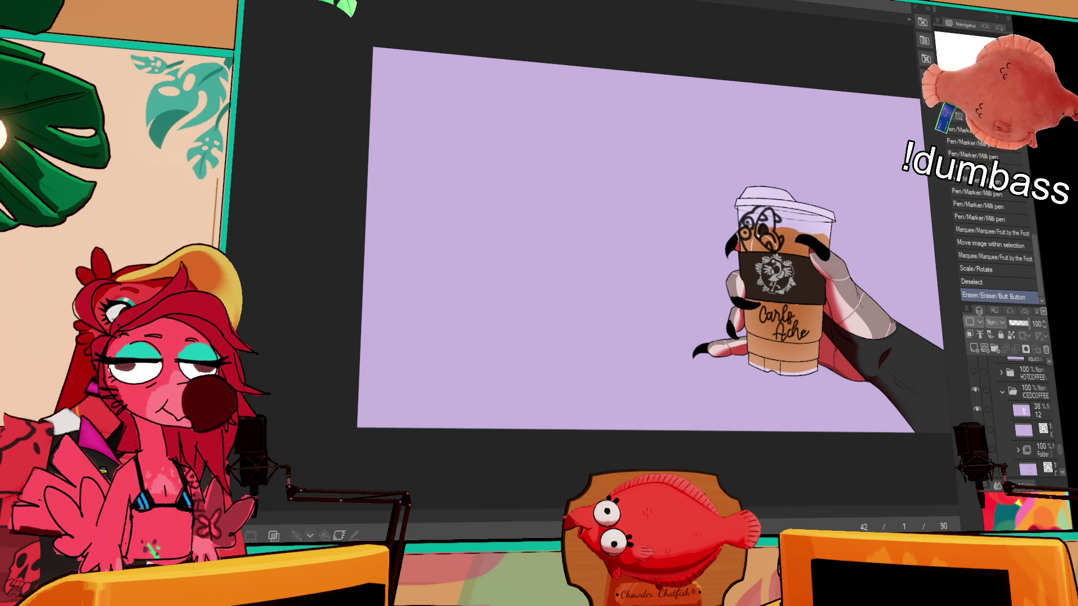
Enable keyframes on the marker folder's layers
scroll(654, 333, up, 1)
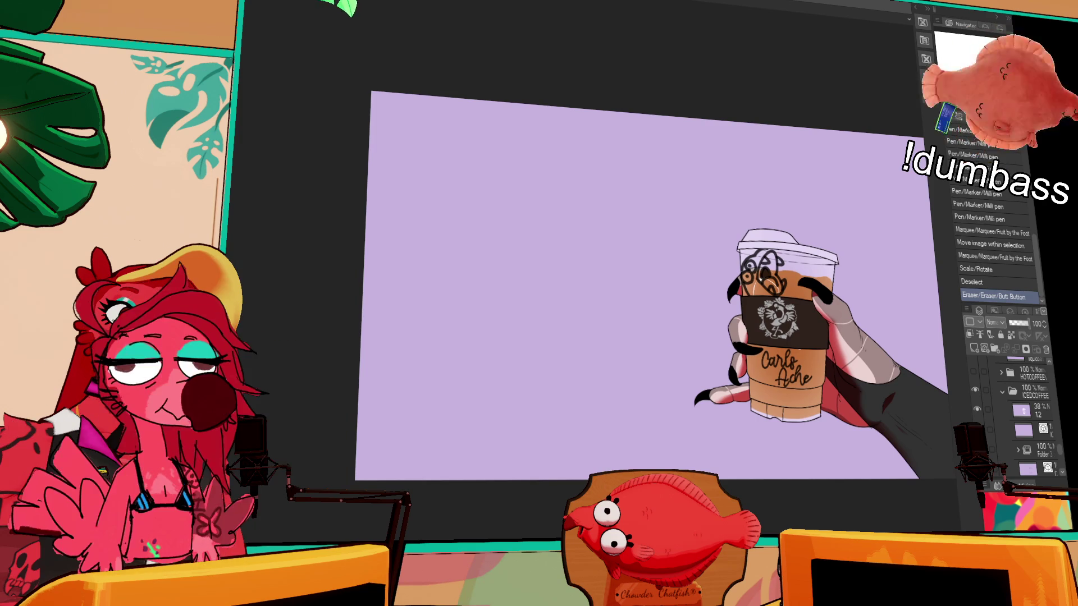
scroll(654, 292, down, 1)
click(339, 535)
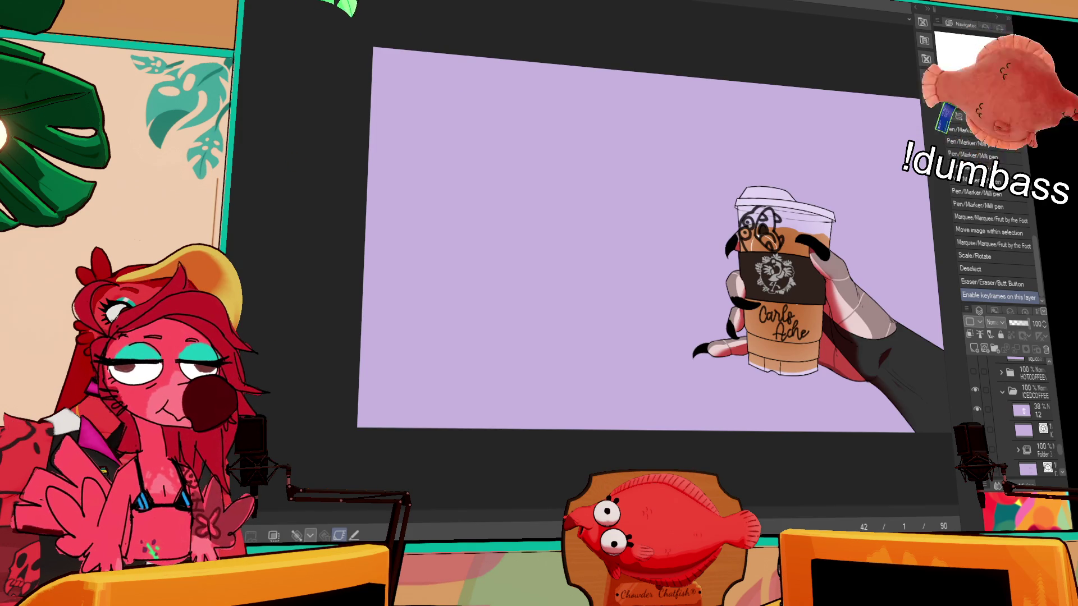
click(1006, 432)
scroll(1005, 440, up, 4)
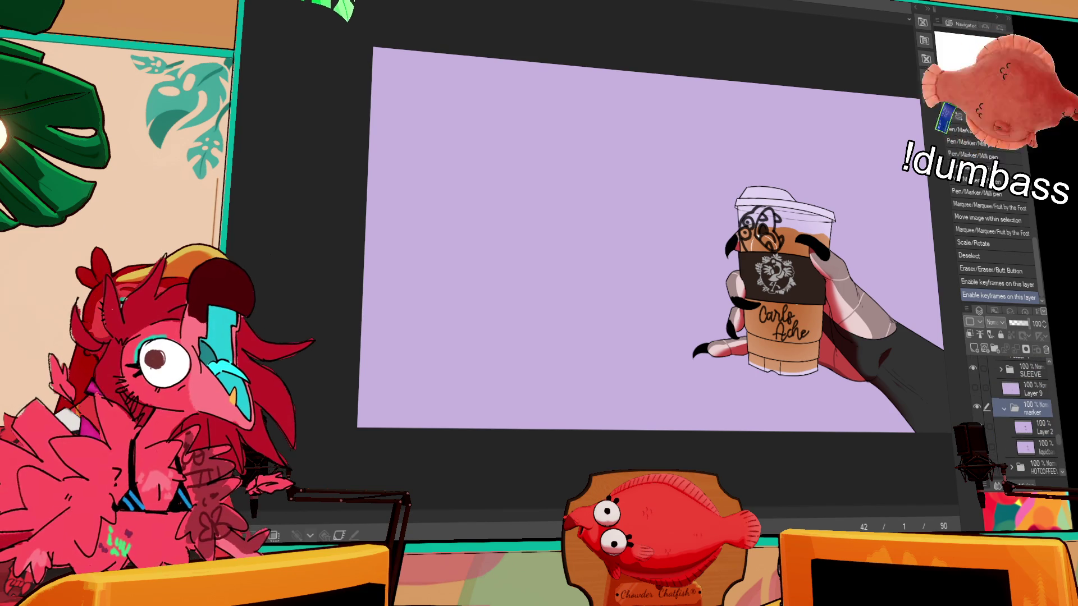
click(339, 534)
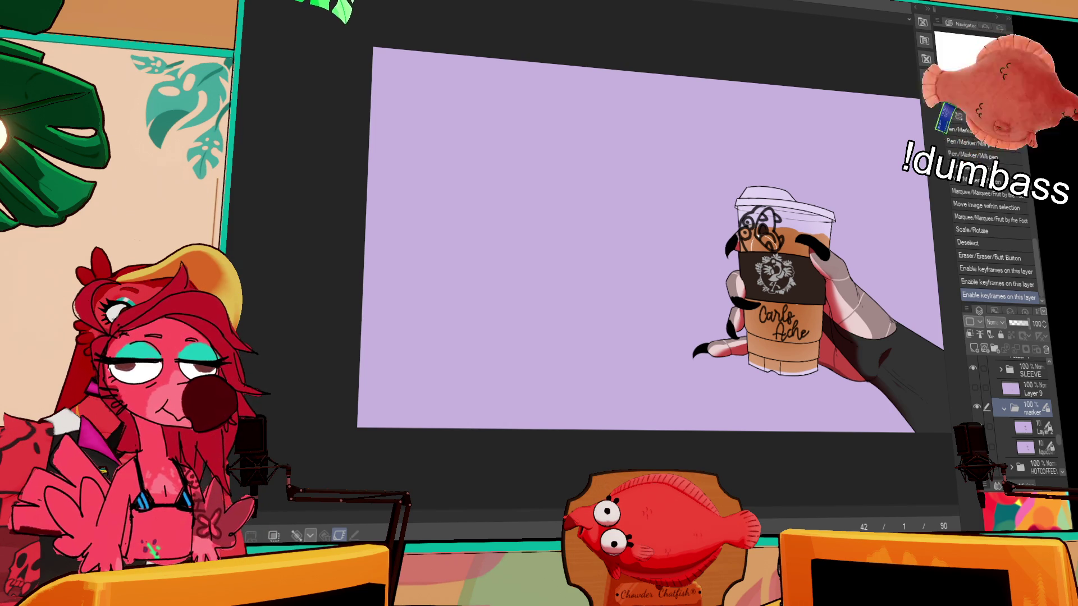
drag(692, 256, 547, 258)
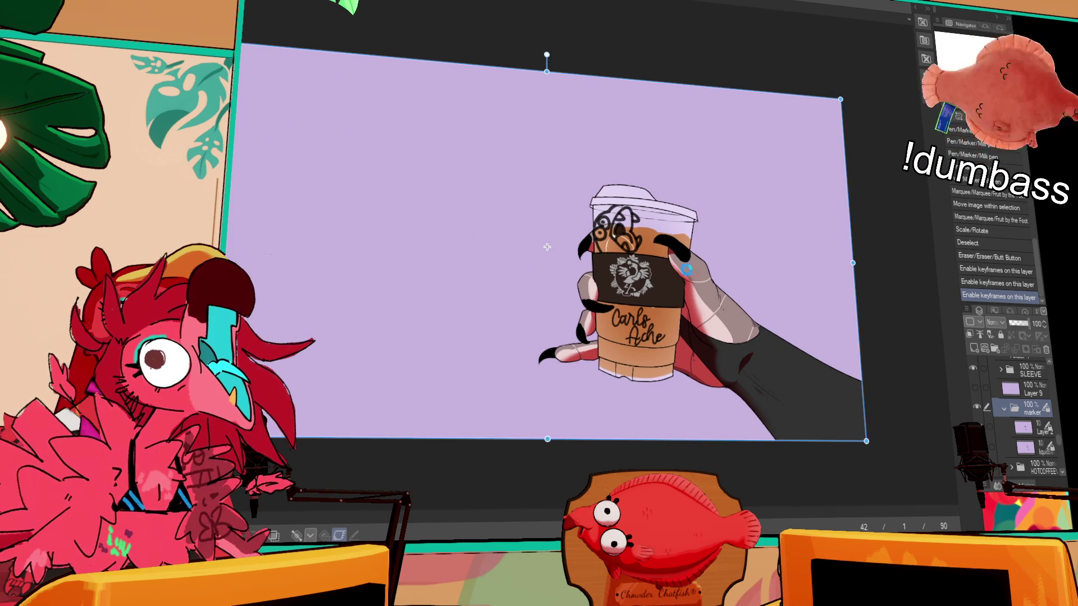
Cycle to the wolf-and-bird illustration and make Layer 19 the working layer
key(ctrl+Tab)
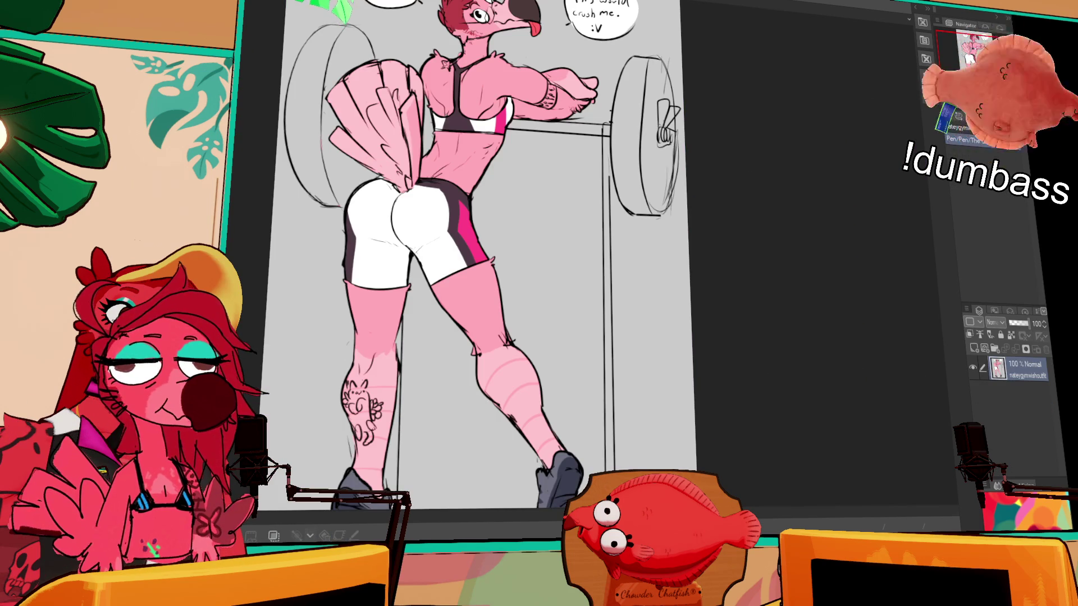
key(ctrl+Tab)
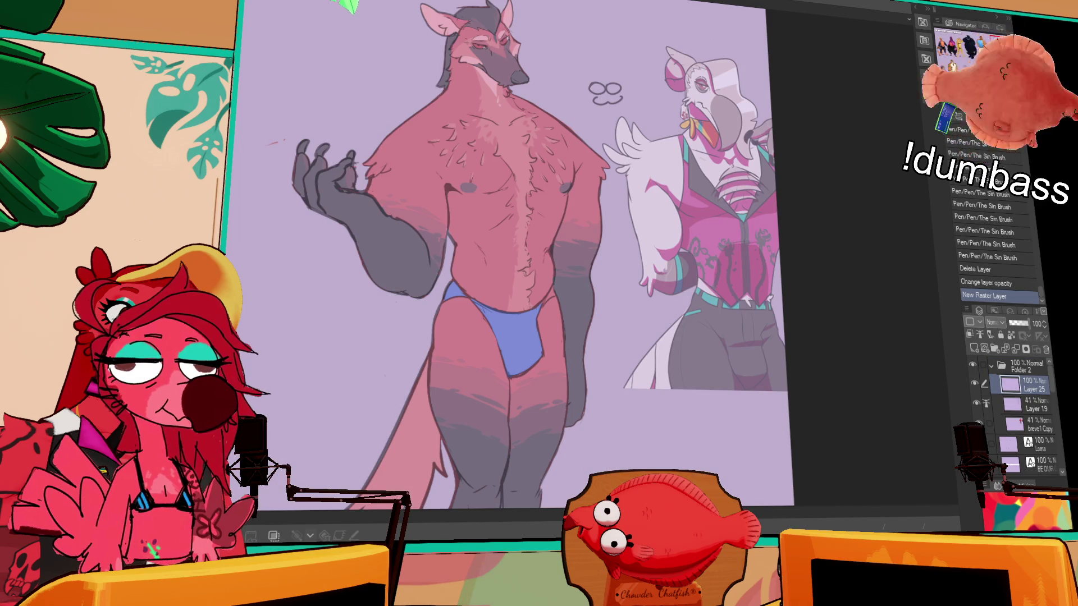
key(alt+bracketleft)
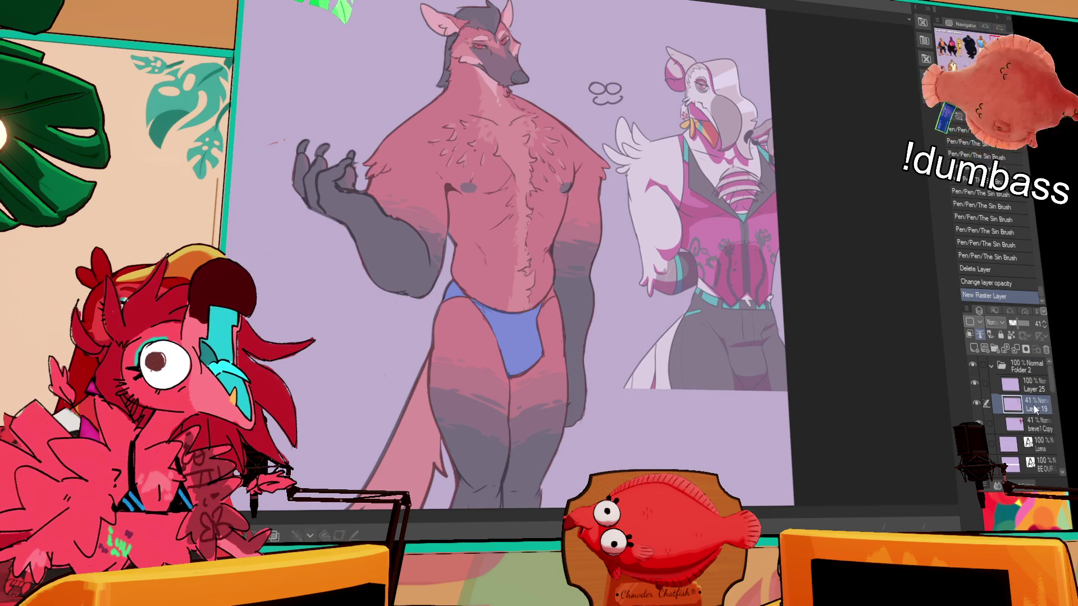
Make Layer 25 active, zoom into the wolf's chest, and undo a stray shoulder stroke
drag(859, 366, 881, 402)
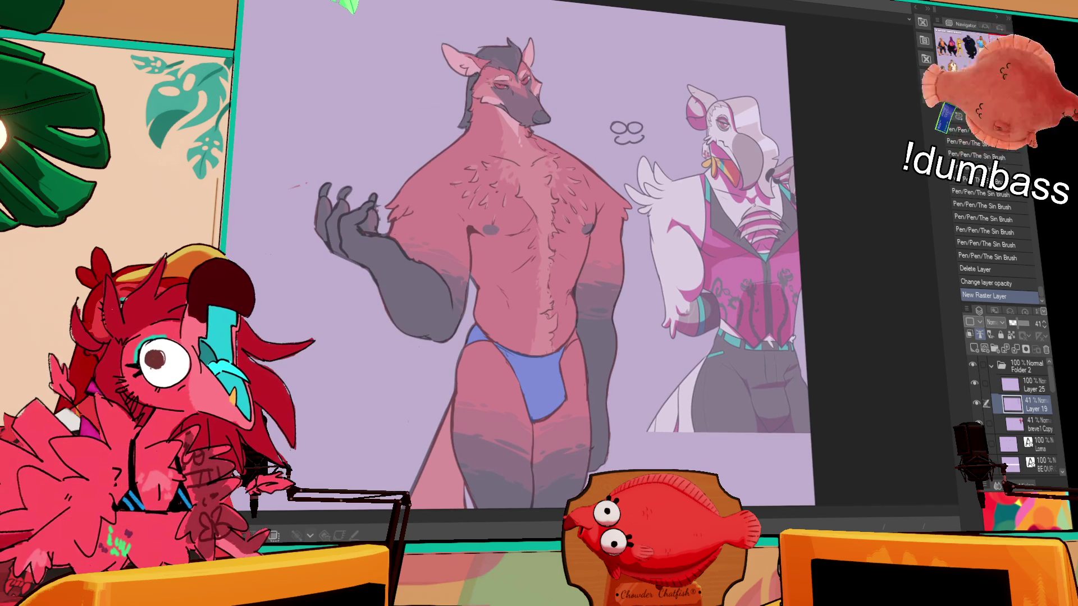
scroll(522, 270, up, 1)
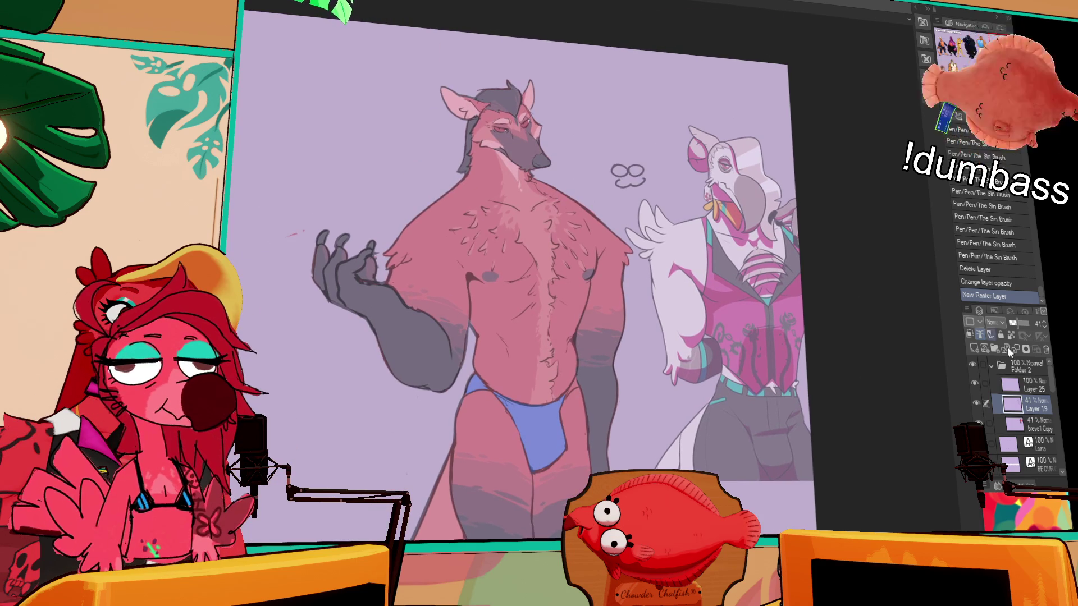
click(1015, 385)
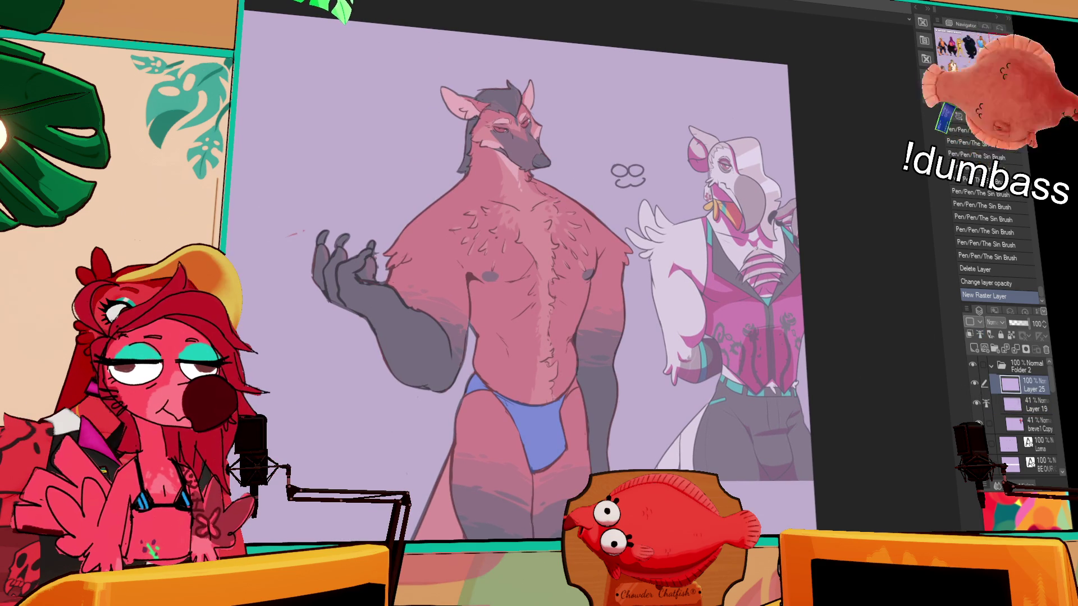
scroll(524, 257, up, 1)
scroll(491, 243, up, 3)
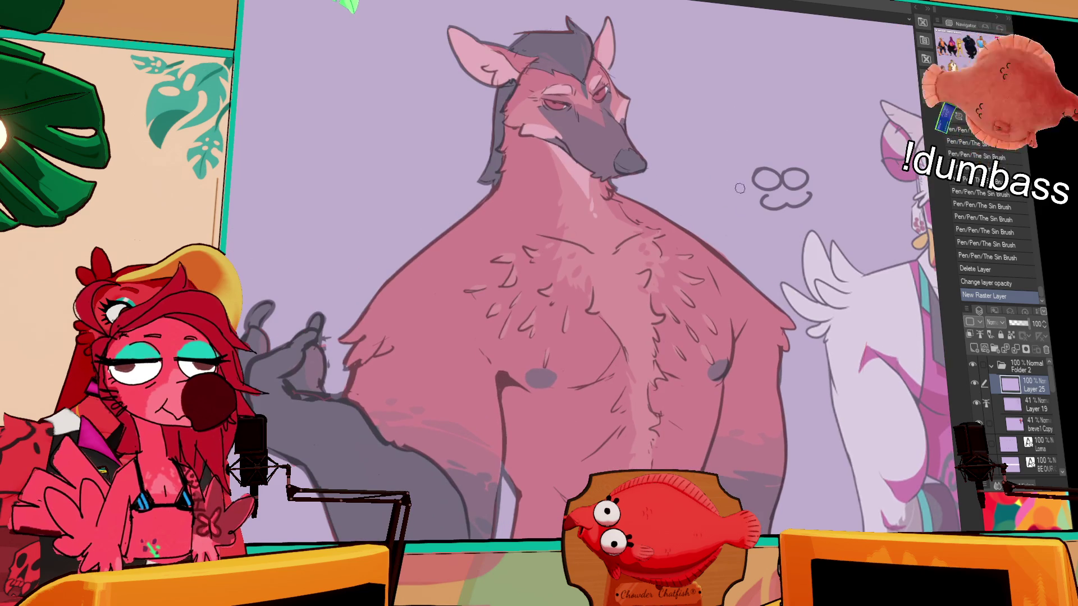
key(ctrl+z)
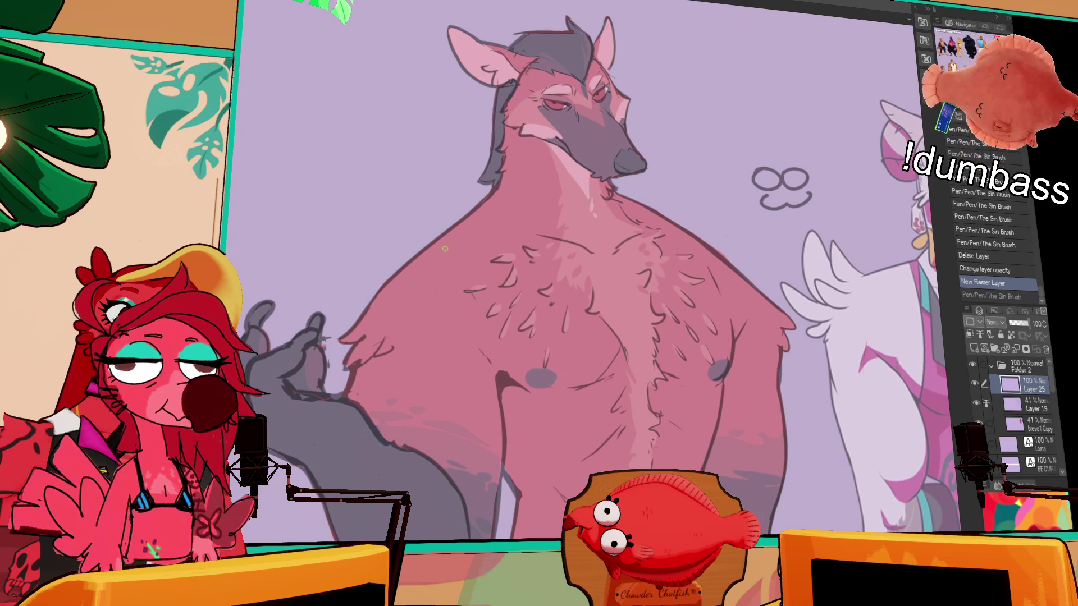
Draw the neckerchief's V across the wolf's chest, reshaping its tip further right
drag(455, 231, 556, 286)
key(ctrl+z)
drag(452, 230, 617, 323)
drag(665, 226, 617, 324)
mouse_move(694, 280)
mouse_down()
mouse_move(472, 321)
mouse_move(653, 300)
mouse_up()
mouse_move(532, 333)
mouse_down()
mouse_move(590, 348)
mouse_move(592, 322)
mouse_up()
drag(595, 318, 611, 298)
mouse_move(588, 348)
mouse_down()
mouse_move(632, 248)
mouse_move(598, 325)
mouse_up()
mouse_move(627, 247)
mouse_down()
mouse_move(592, 348)
mouse_move(599, 328)
mouse_up()
Extend the V's left side and top-left line, and add a line from chin to V
mouse_move(444, 272)
mouse_down()
mouse_move(378, 244)
mouse_move(465, 286)
mouse_up()
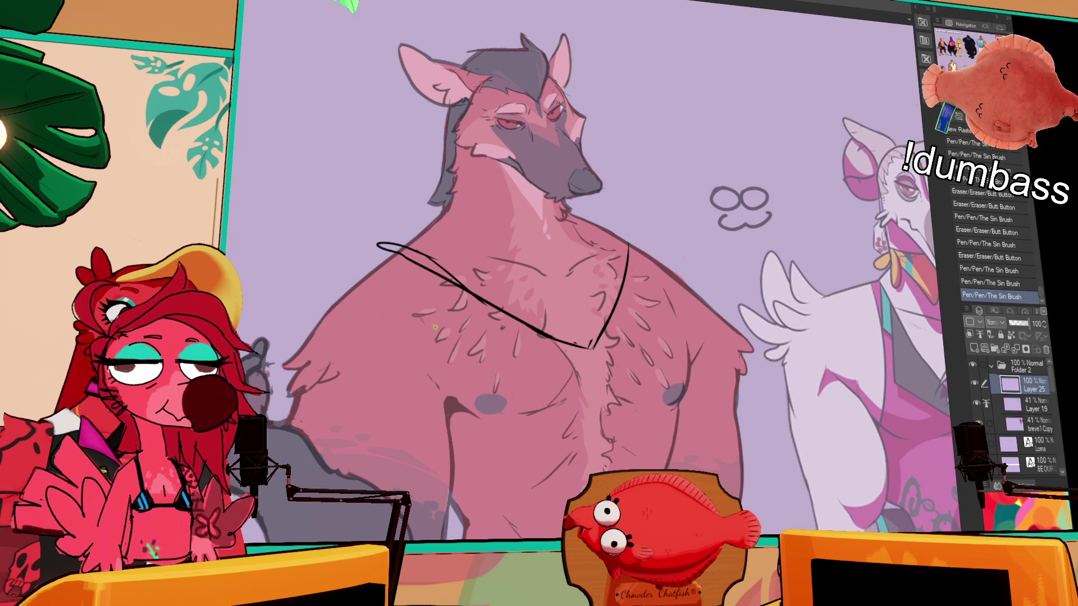
drag(416, 232, 429, 227)
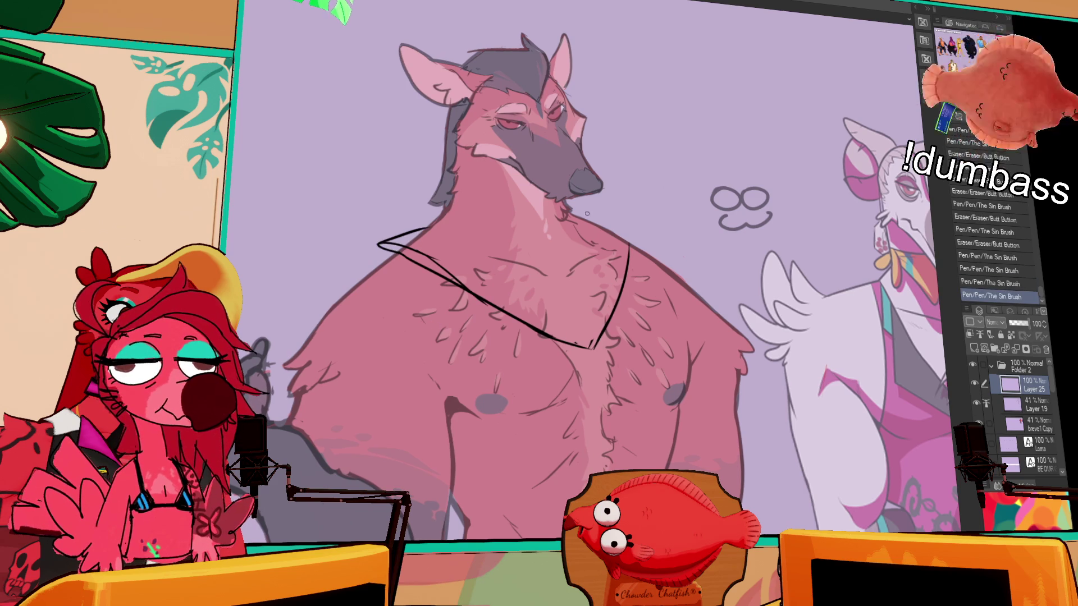
mouse_move(576, 213)
mouse_down()
mouse_move(636, 224)
mouse_move(627, 261)
mouse_up()
mouse_move(617, 223)
mouse_down()
mouse_move(598, 237)
mouse_move(628, 253)
mouse_up()
key(ctrl+z)
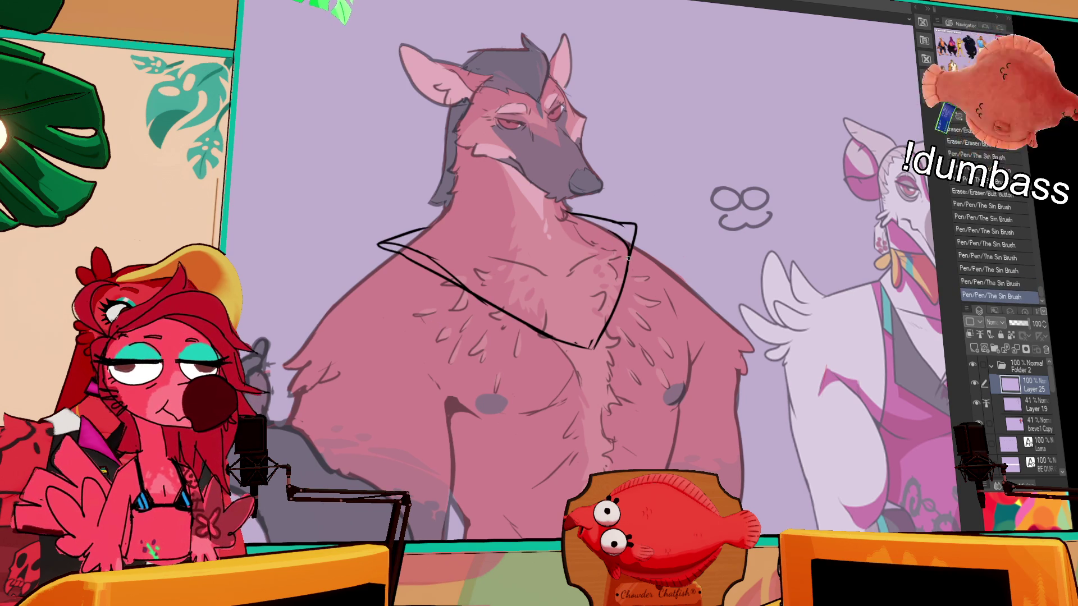
Touch up the V's lower right and erase parts of its lower tips
drag(818, 207, 807, 224)
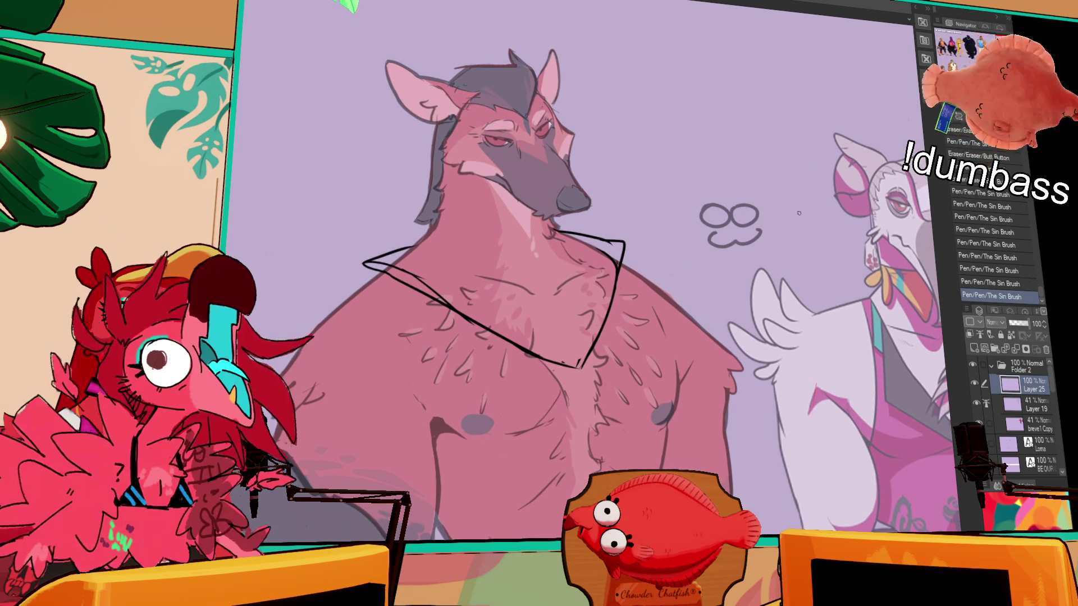
scroll(780, 206, down, 5)
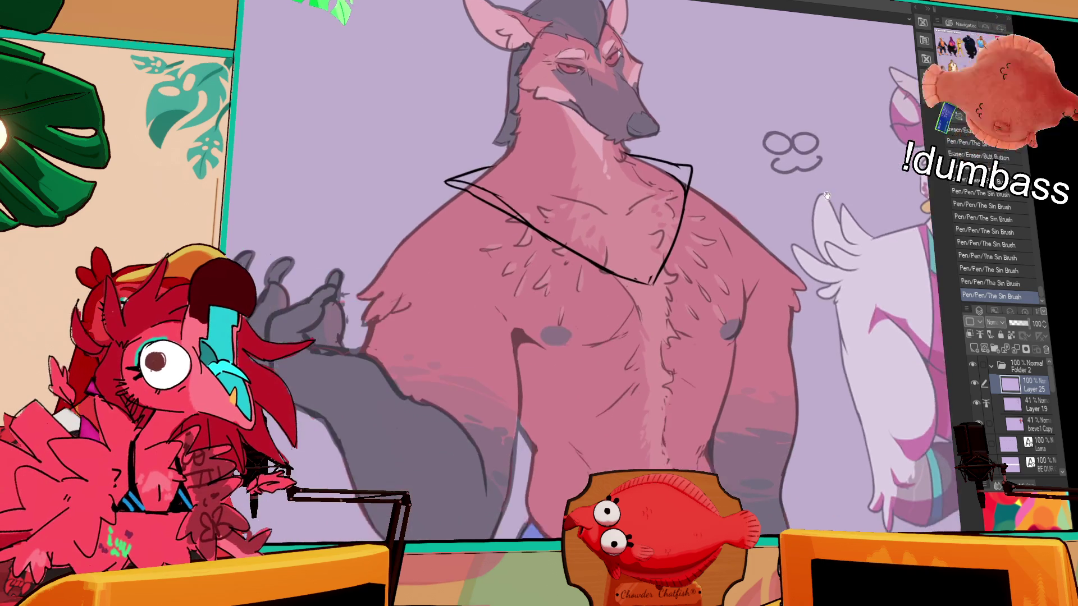
drag(685, 257, 677, 275)
drag(778, 198, 801, 232)
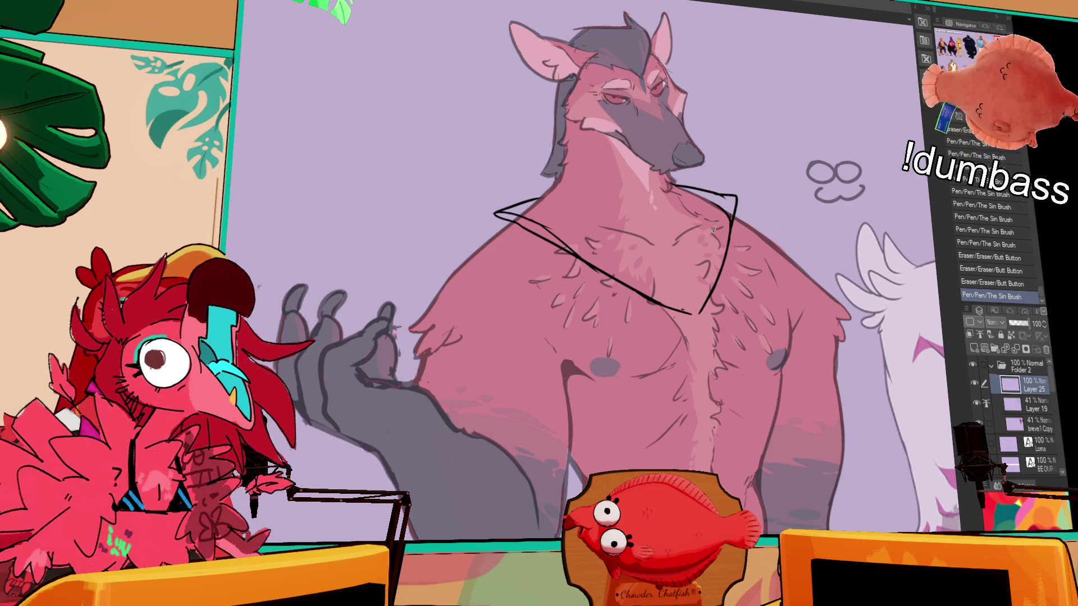
drag(715, 271, 718, 259)
mouse_move(696, 300)
mouse_down()
mouse_move(660, 287)
mouse_move(701, 308)
mouse_move(717, 249)
mouse_move(706, 308)
mouse_up()
Compare the stroke near the V's tip with undo and redo, keeping it
key(ctrl+z)
key(ctrl+y)
key(ctrl+z)
key(ctrl+y)
key(ctrl+z)
key(ctrl+y)
key(ctrl+z)
key(ctrl+y)
key(ctrl+z)
key(ctrl+y)
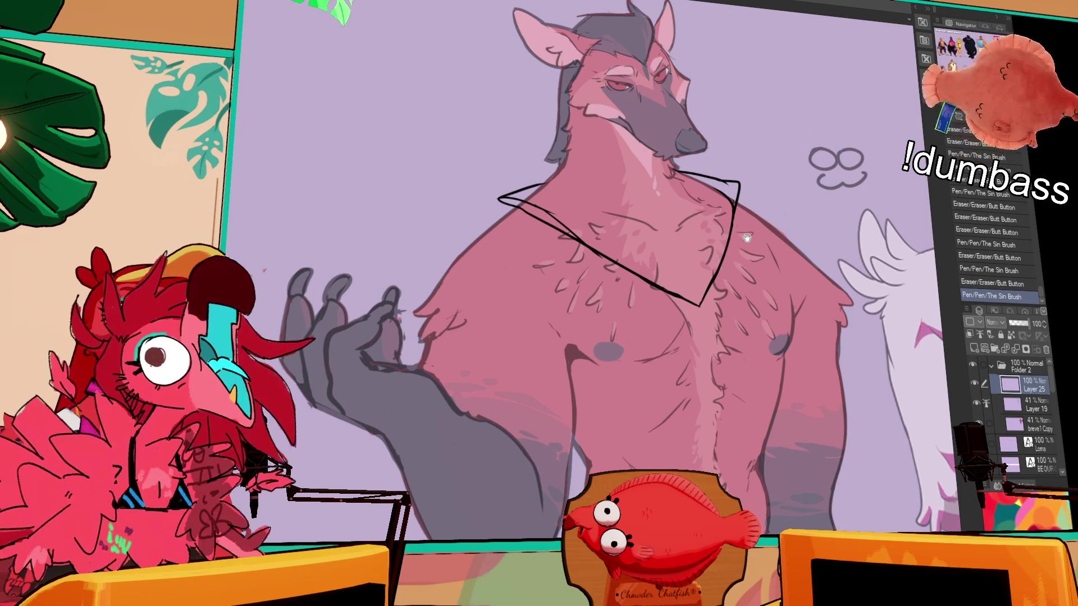
Erase stray ink near the V's lower tip with the eraser
drag(750, 234, 751, 239)
key(e)
mouse_move(710, 273)
mouse_down()
mouse_move(743, 260)
mouse_move(758, 232)
mouse_move(720, 273)
mouse_up()
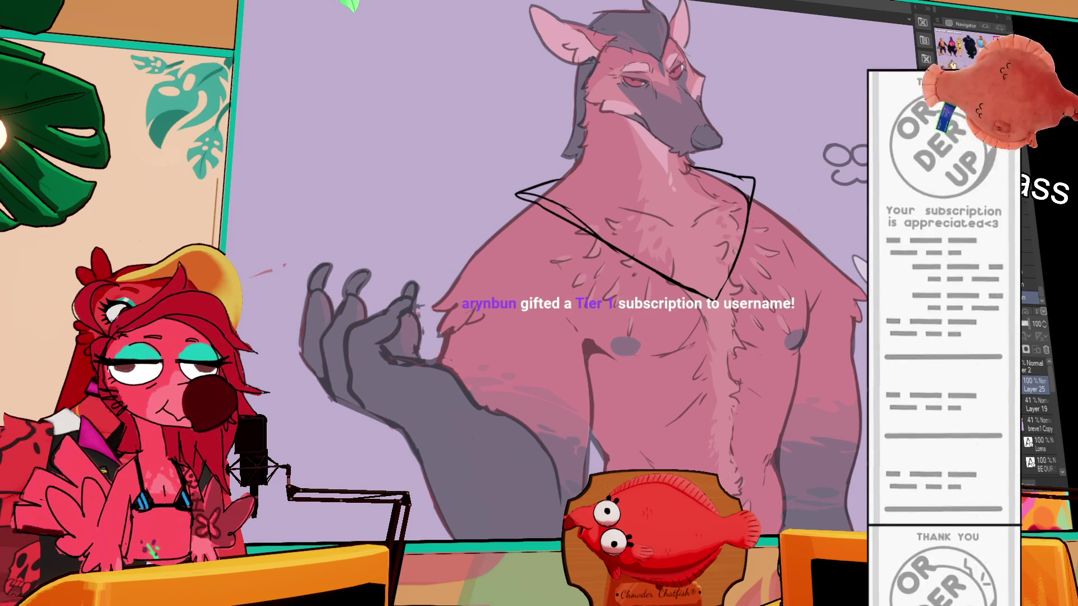
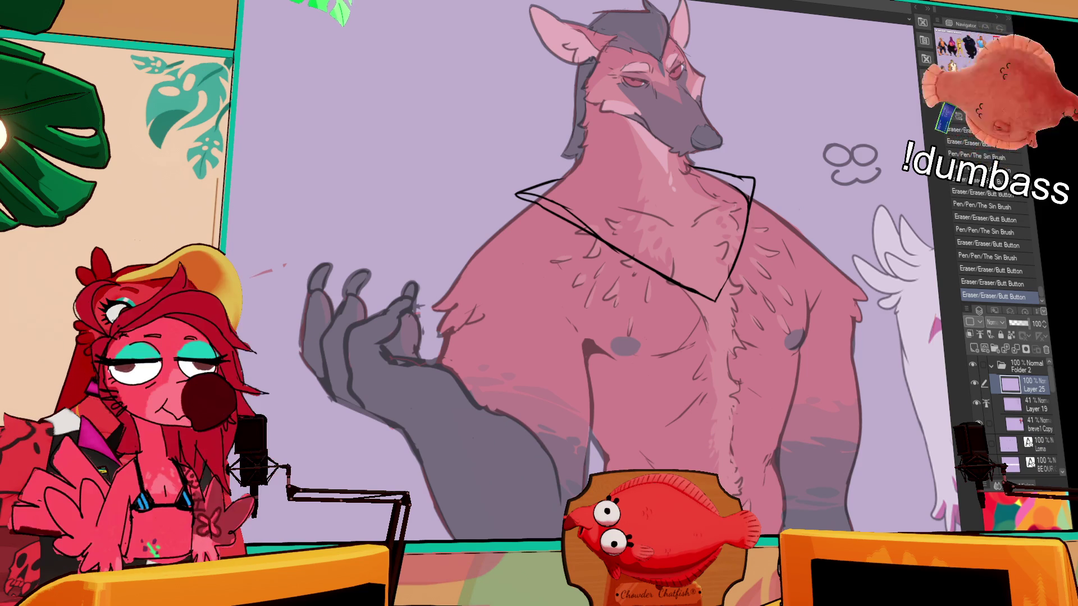
Zoom to 100% on the chest and erase stray bits at the collar corner
mouse_move(744, 270)
mouse_down()
mouse_move(755, 261)
mouse_move(721, 306)
mouse_move(751, 256)
mouse_move(729, 289)
mouse_up()
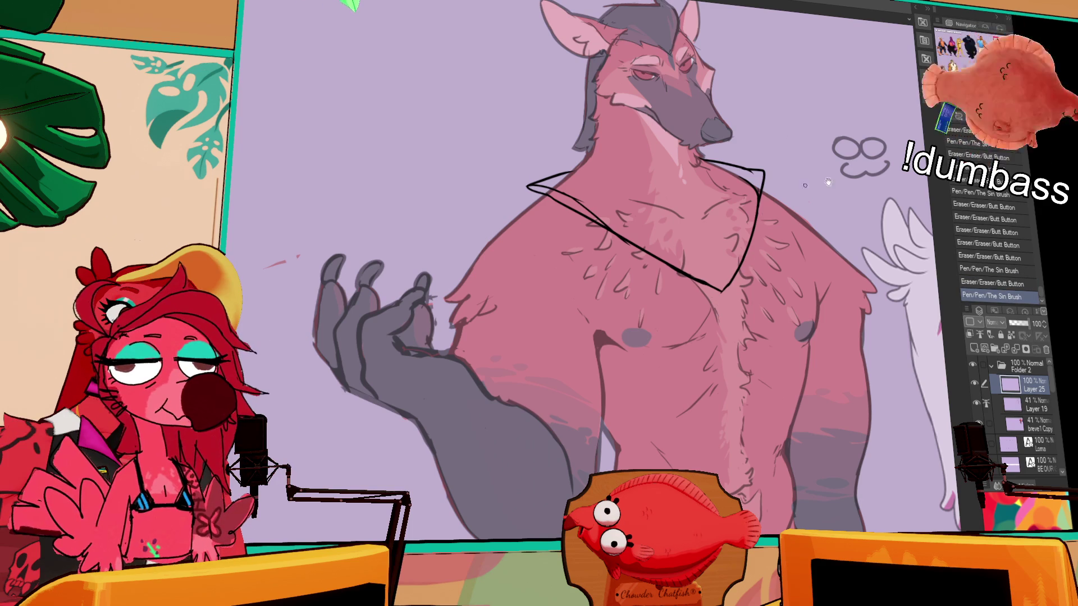
scroll(850, 180, down, 3)
scroll(850, 180, up, 2)
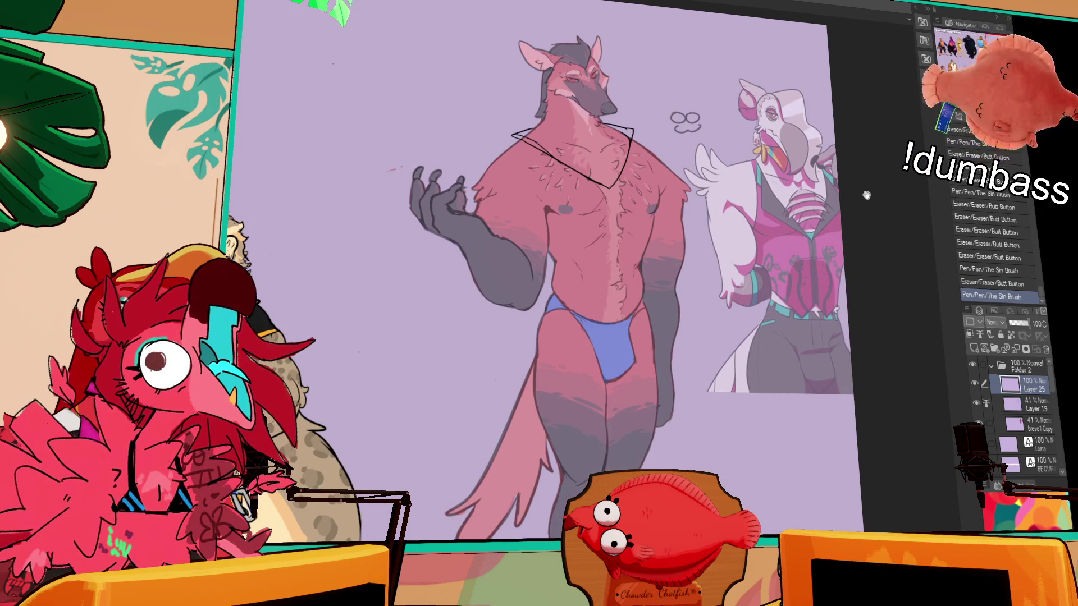
scroll(852, 180, down, 3)
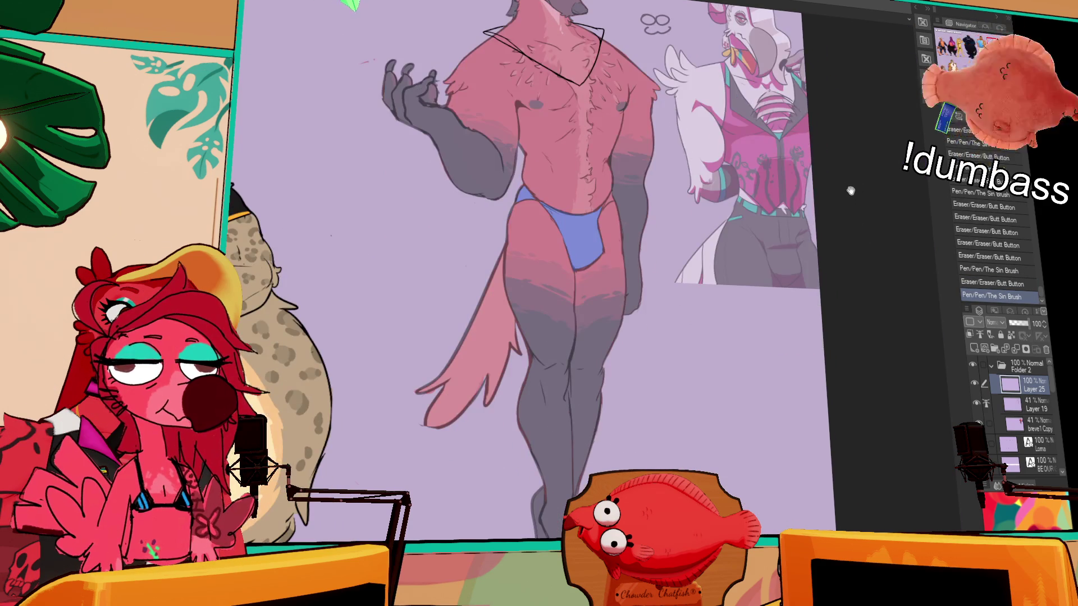
scroll(851, 192, up, 5)
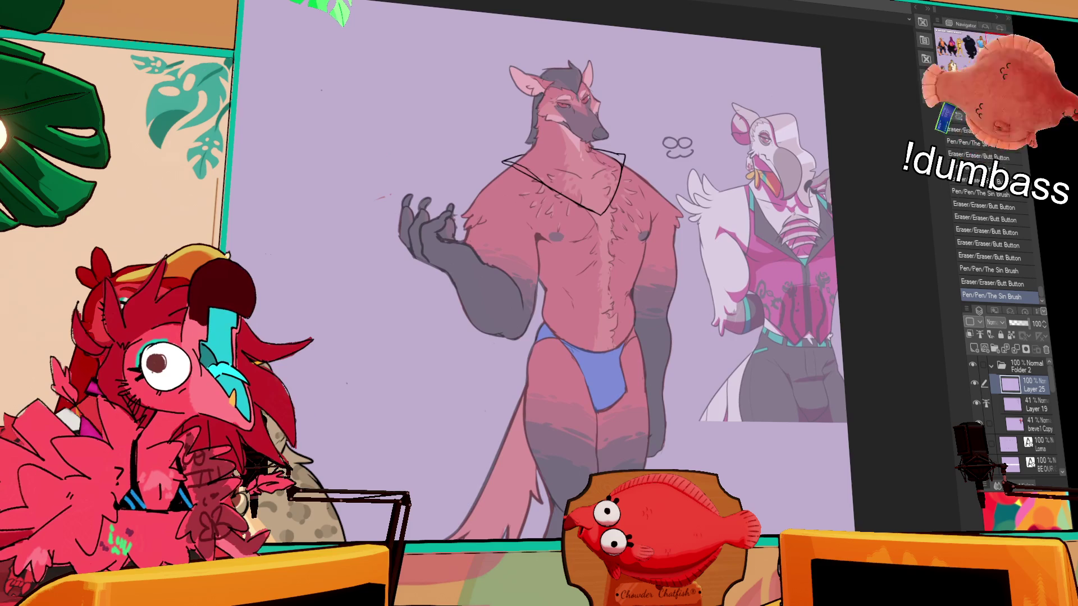
scroll(863, 209, up, 3)
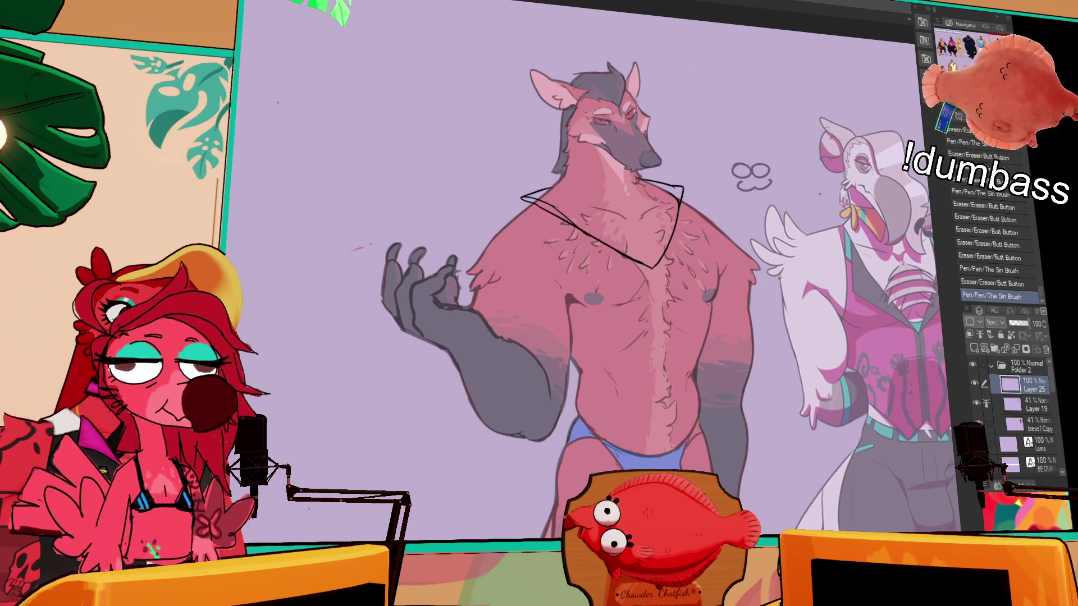
drag(750, 257, 832, 307)
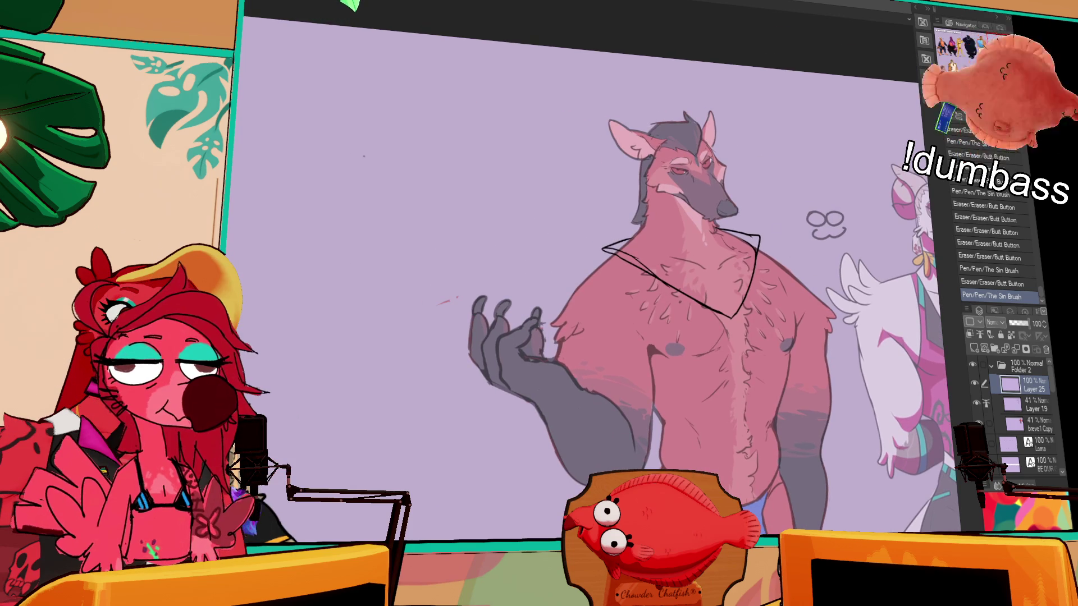
key(ctrl+plus)
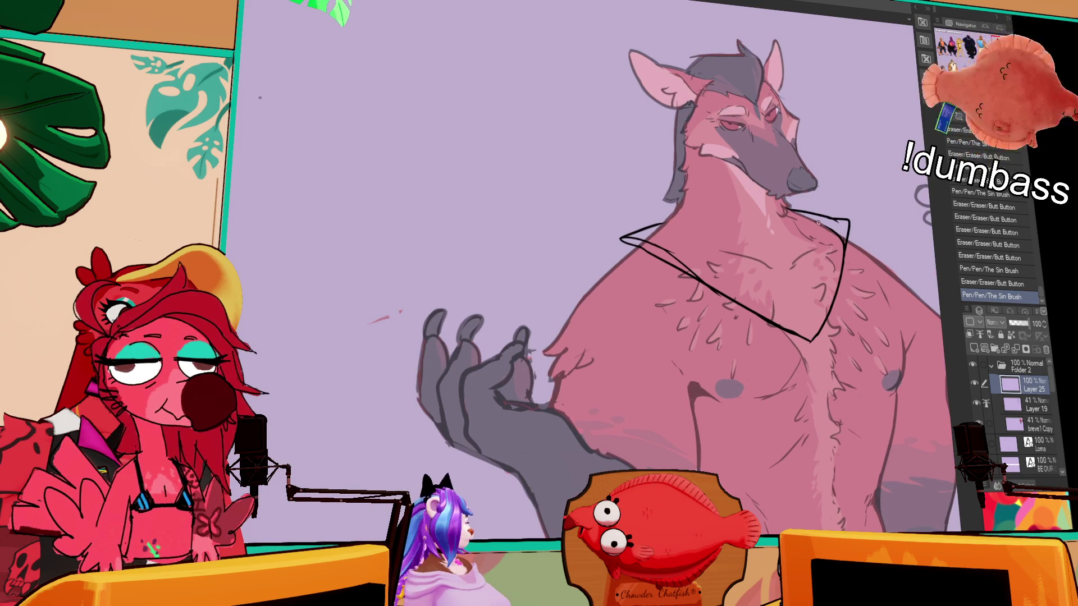
click(814, 222)
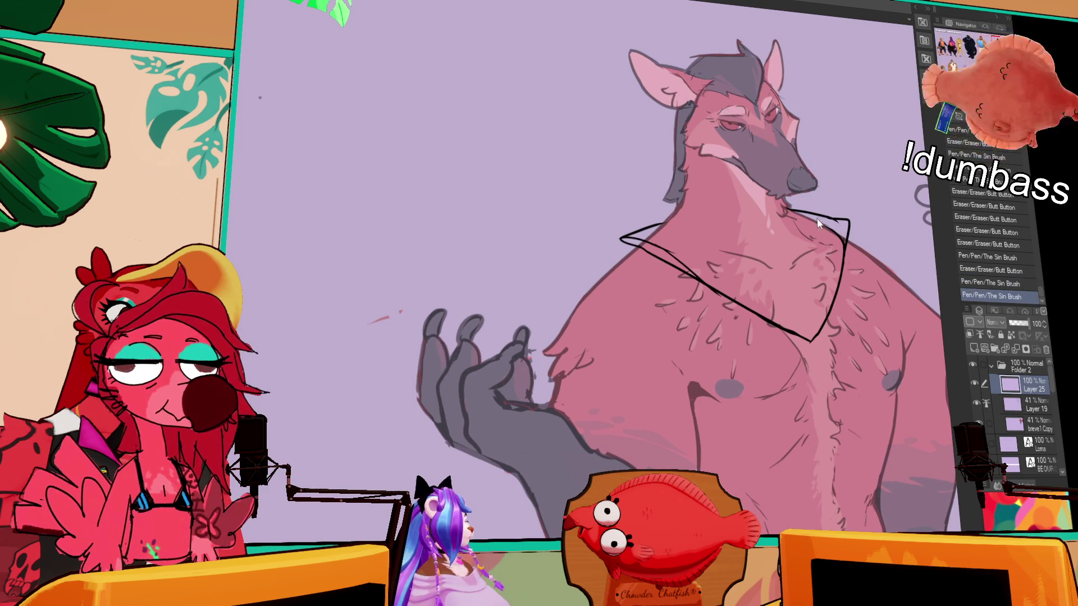
drag(866, 226, 866, 222)
click(843, 235)
click(840, 227)
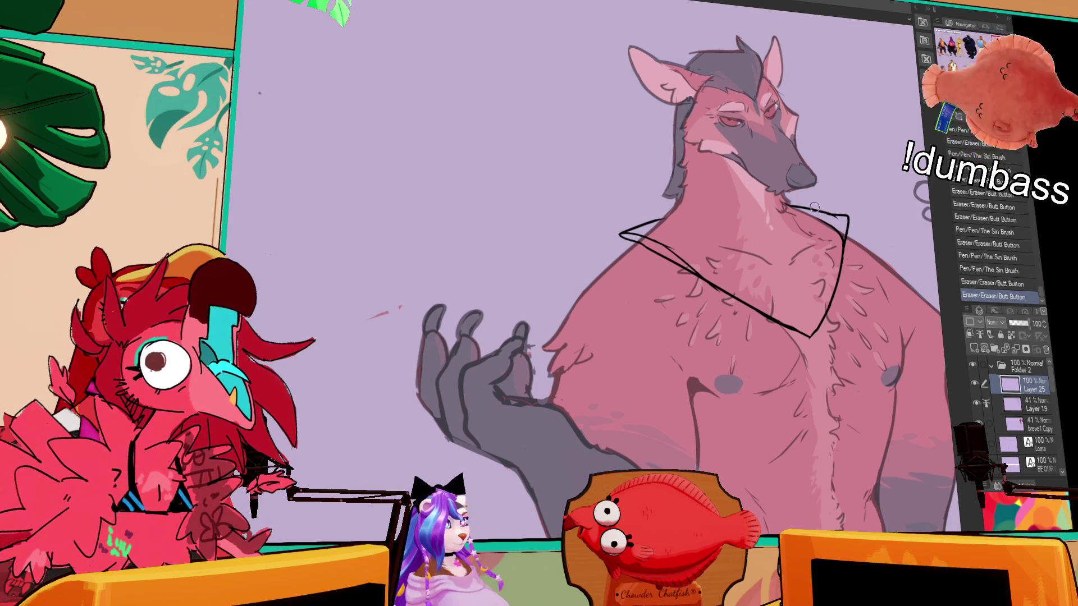
click(825, 208)
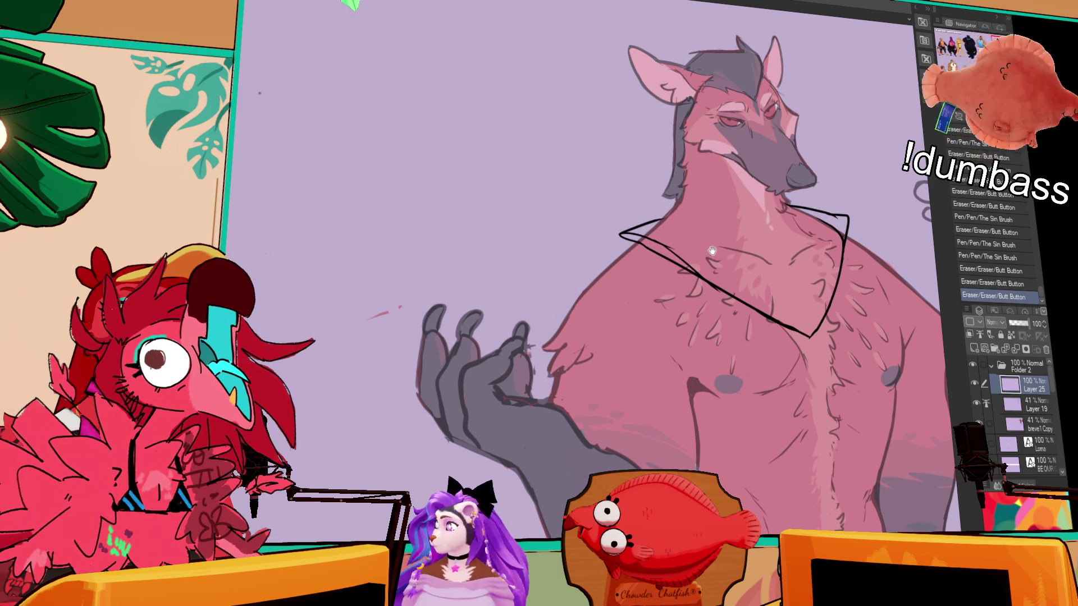
Erase small bits just left of the collar, undoing two of the erasures
drag(711, 253, 777, 274)
click(734, 261)
click(756, 279)
click(753, 278)
key(ctrl+z)
click(752, 277)
key(ctrl+z)
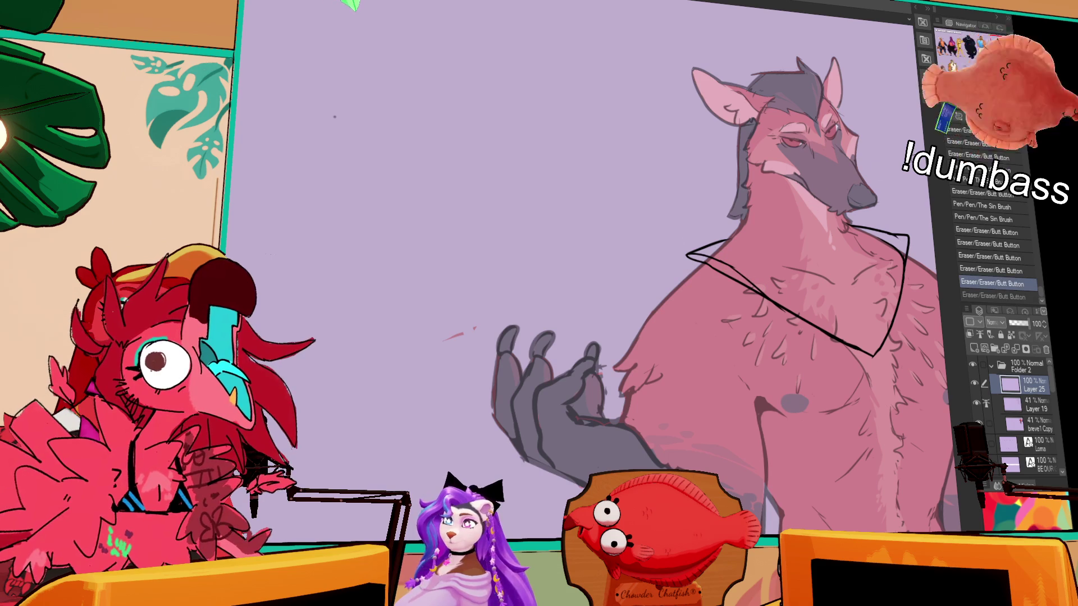
Redraw the collar corner with a stroke and short touch-up marks along its edge
drag(901, 175, 904, 176)
drag(690, 248, 729, 236)
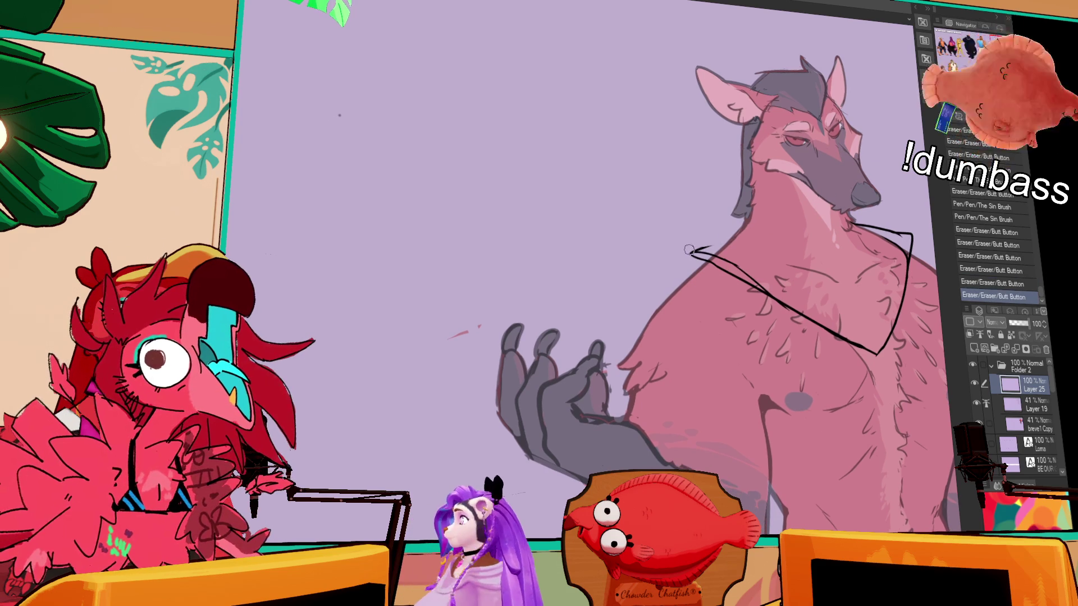
key(ctrl+z)
key(ctrl+y)
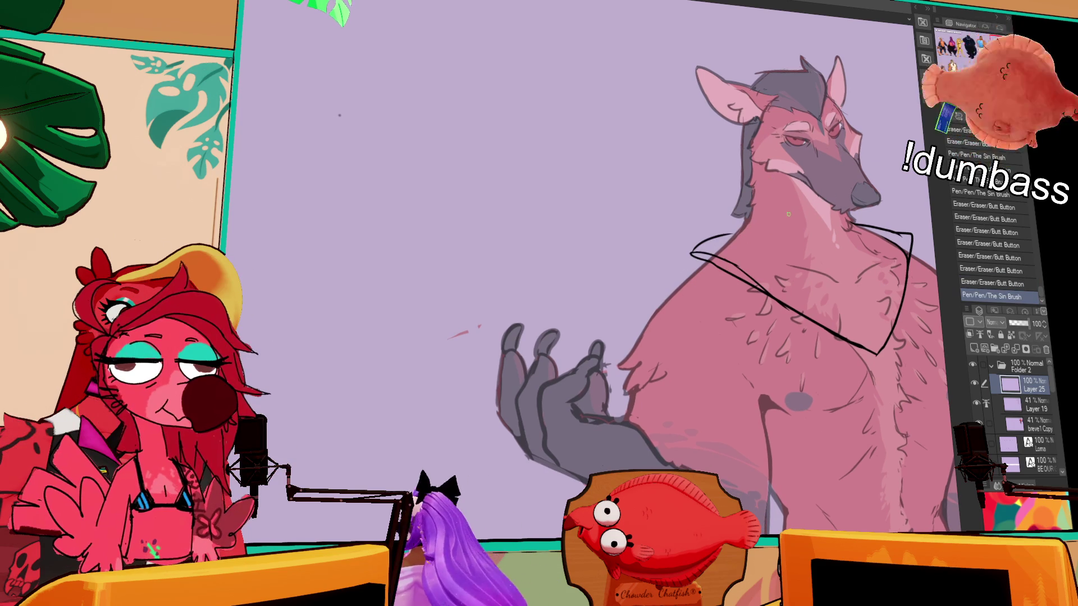
drag(784, 238, 798, 262)
click(743, 260)
click(740, 260)
click(735, 261)
click(732, 261)
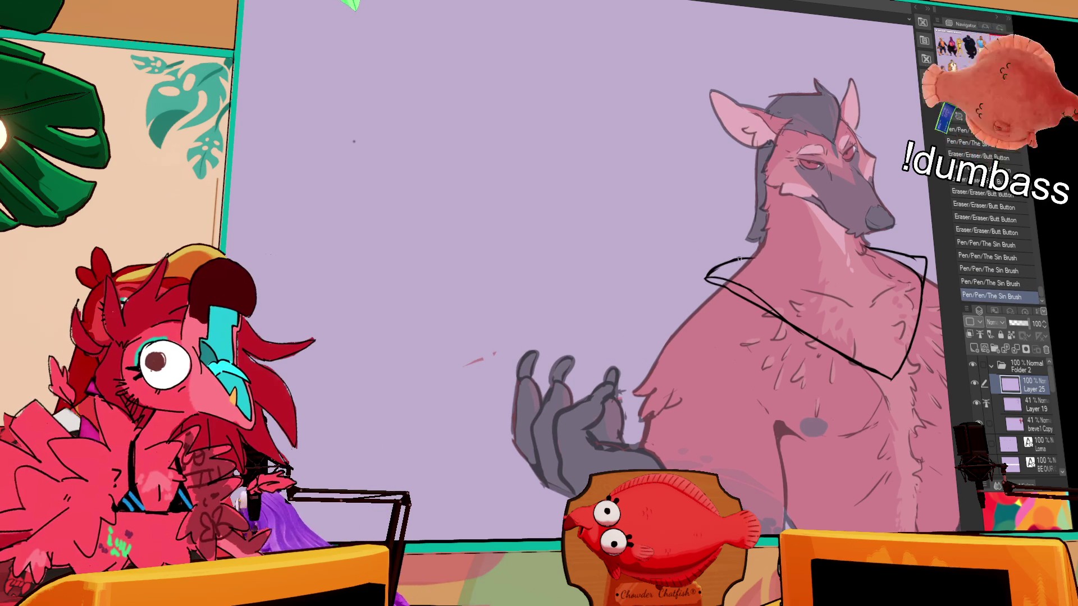
click(731, 281)
click(732, 280)
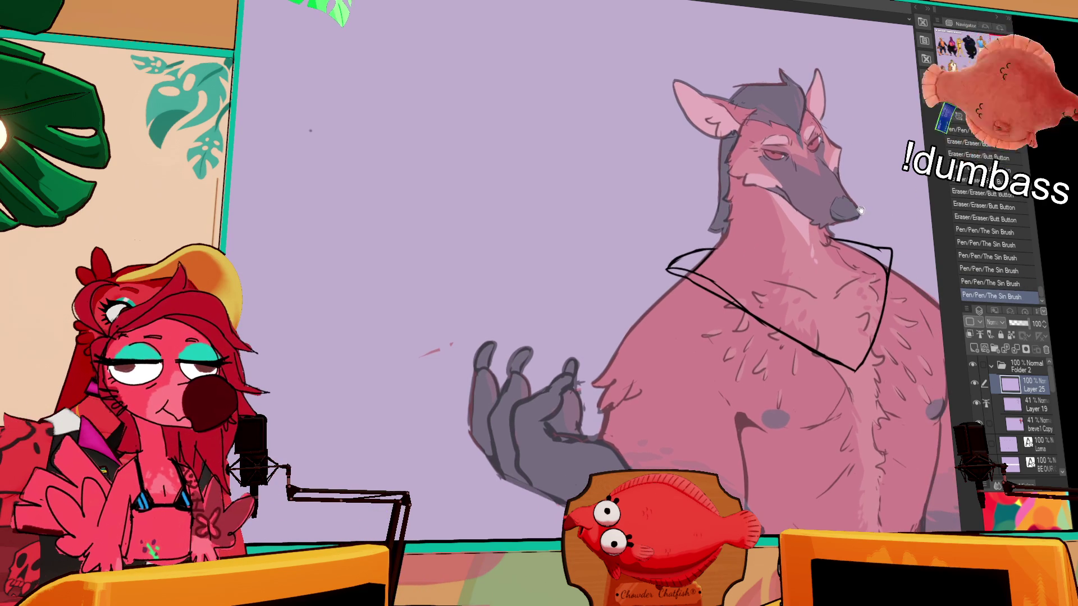
drag(888, 199, 901, 240)
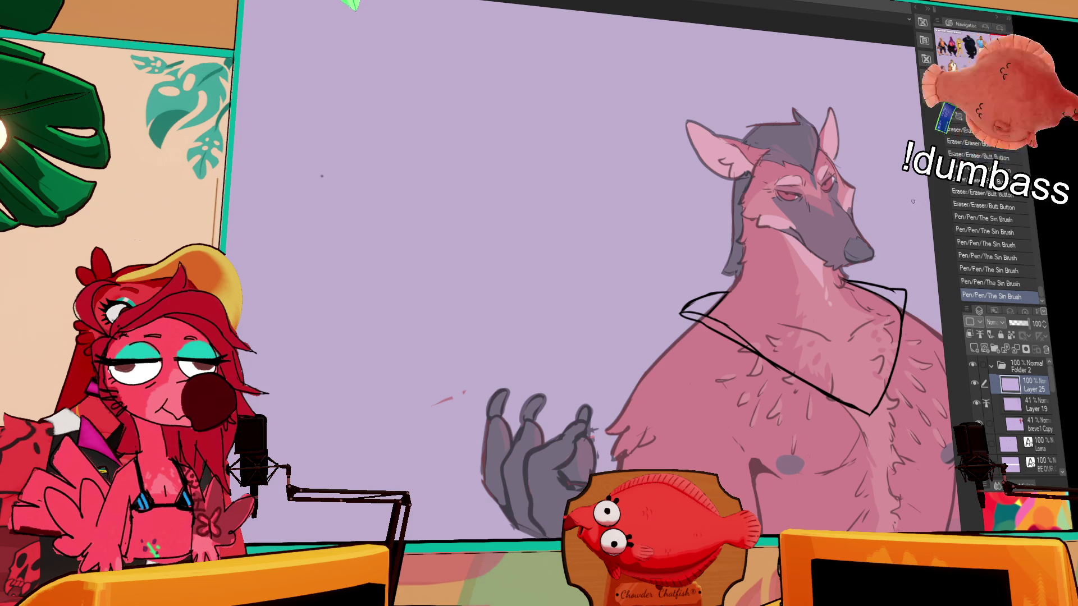
scroll(867, 217, down, 2)
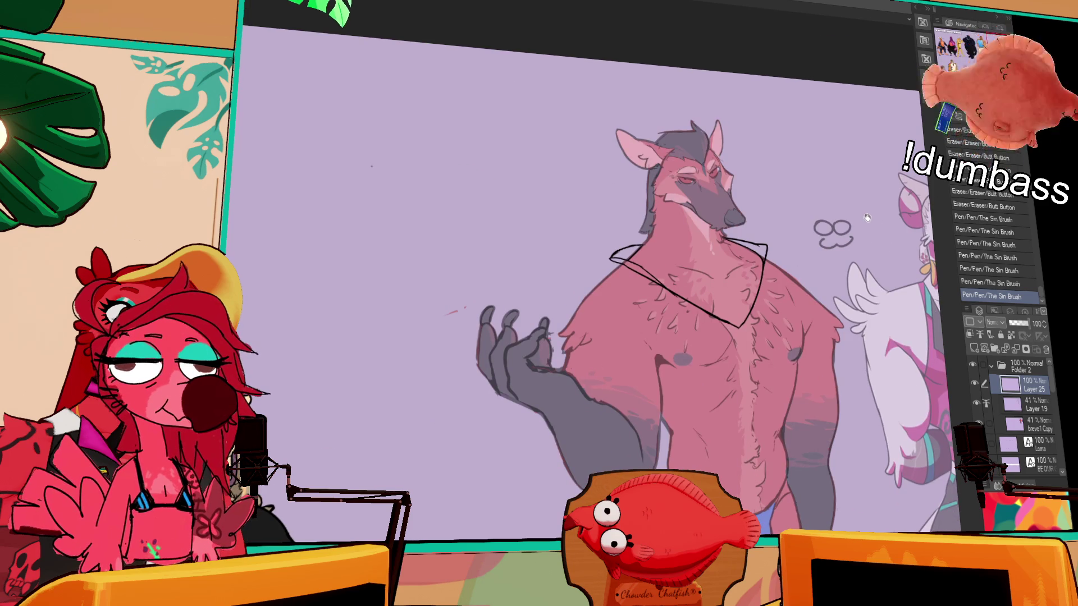
scroll(883, 236, down, 1)
drag(881, 273, 874, 241)
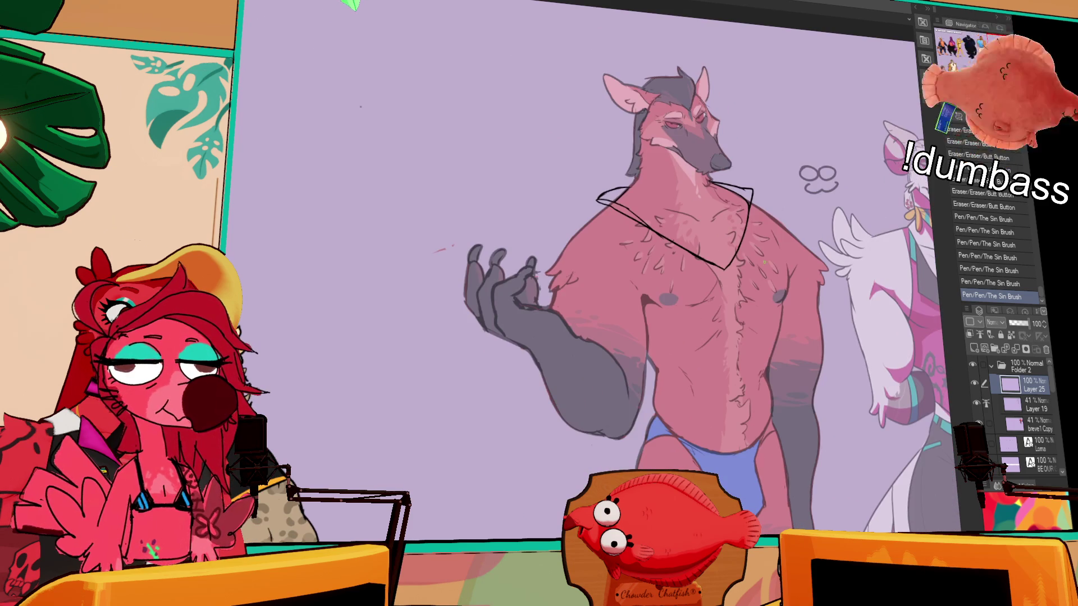
Touch up the collar's V with small erasures and short pen strokes
scroll(517, 271, up, 2)
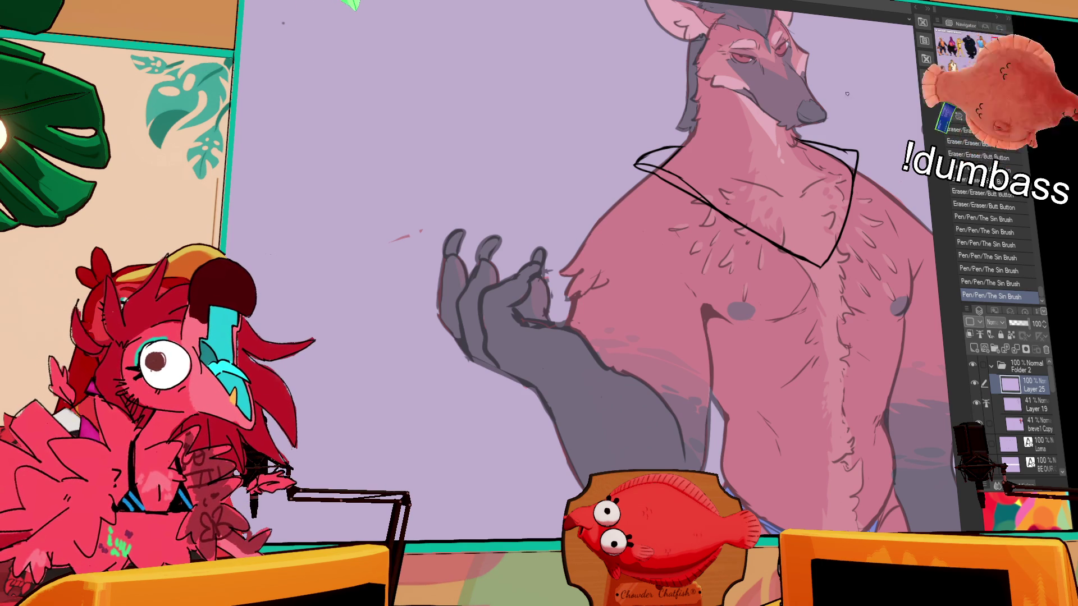
click(840, 225)
click(834, 228)
key(ctrl+z)
drag(858, 236, 817, 291)
click(777, 321)
click(773, 320)
mouse_move(845, 277)
mouse_down()
mouse_move(839, 252)
mouse_move(795, 286)
mouse_up()
key(ctrl+z)
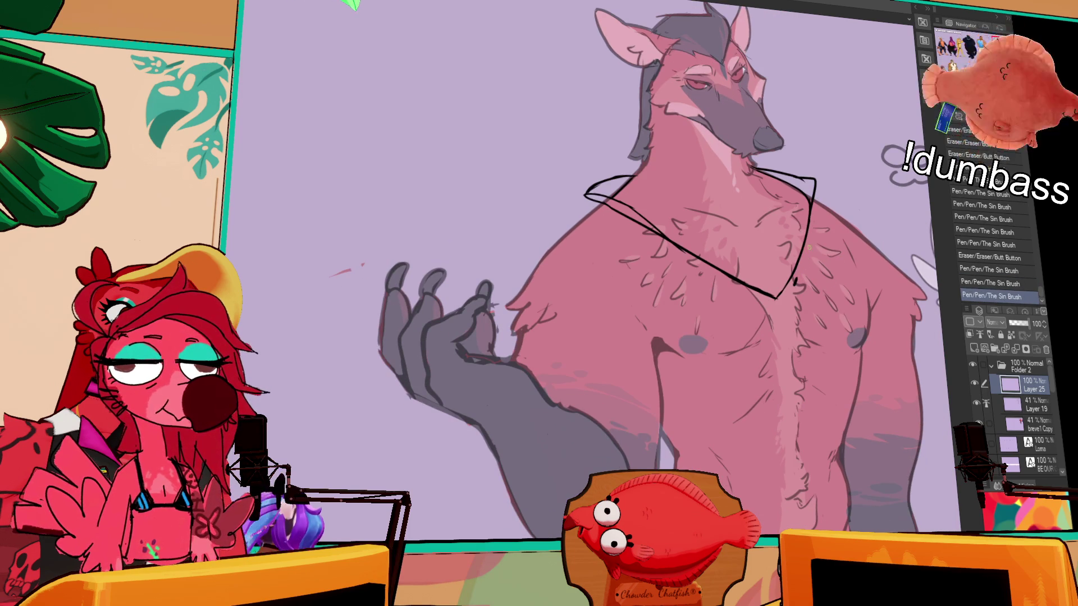
drag(808, 239, 811, 248)
drag(853, 140, 877, 283)
Draw the sleeve line from the raised hand up to the shoulder
mouse_move(678, 257)
mouse_down()
mouse_move(681, 208)
mouse_move(724, 163)
mouse_move(741, 121)
mouse_up()
mouse_move(576, 308)
mouse_down()
mouse_move(712, 330)
mouse_move(734, 348)
mouse_up()
key(ctrl+z)
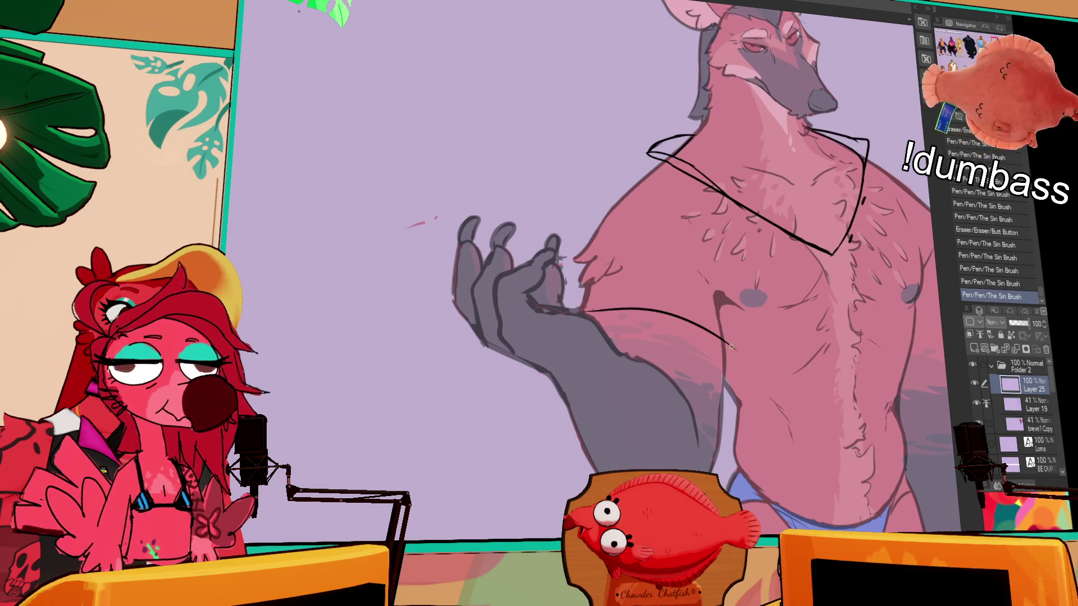
key(ctrl+z)
mouse_move(585, 309)
mouse_down()
mouse_move(589, 265)
mouse_move(671, 161)
mouse_up()
key(ctrl+z)
drag(584, 313, 670, 160)
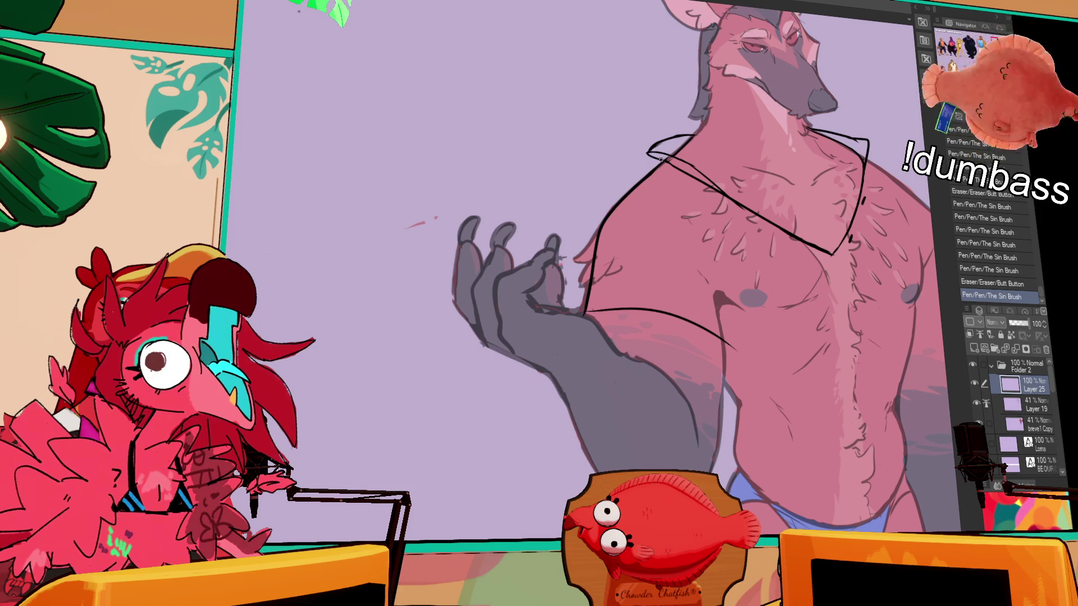
Draw the shirt's shoulder outline after several undone attempts
drag(849, 145, 798, 147)
mouse_move(893, 228)
mouse_down()
mouse_move(836, 240)
mouse_move(763, 172)
mouse_up()
key(ctrl+z)
drag(830, 226, 764, 173)
key(ctrl+z)
mouse_move(842, 232)
mouse_down()
mouse_move(766, 175)
mouse_move(857, 247)
mouse_up()
key(ctrl+z)
drag(894, 201, 873, 196)
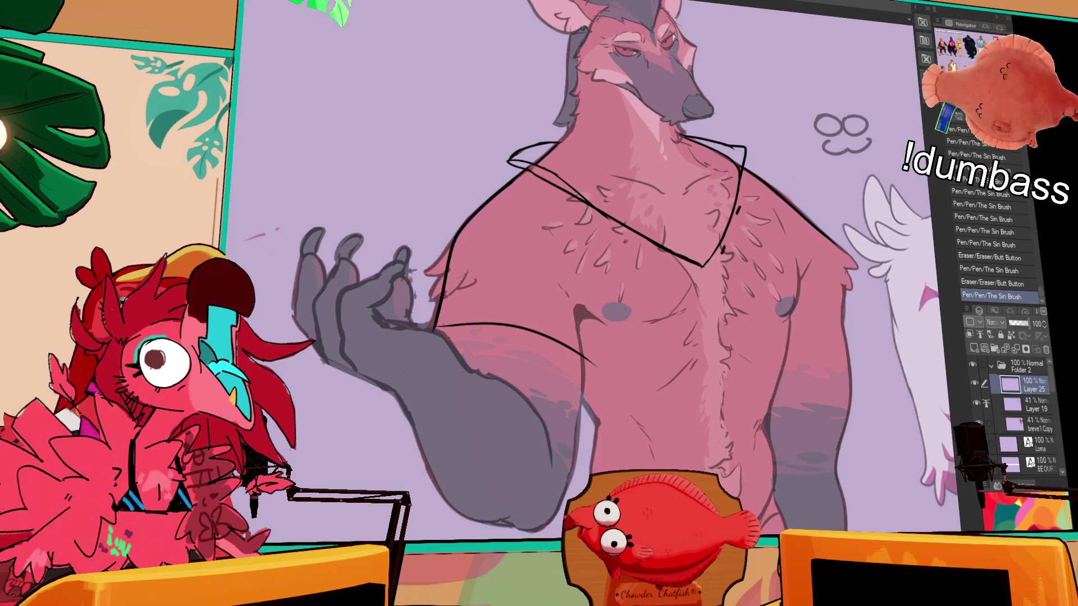
scroll(870, 197, down, 3)
click(1028, 403)
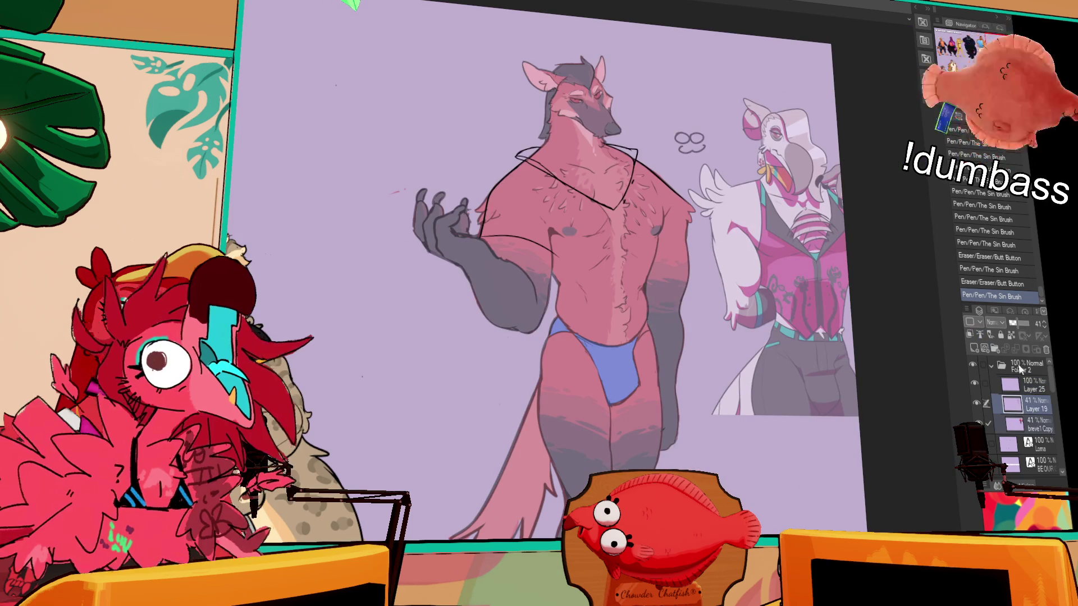
Select Layer 19 and breve1 Copy together and lower their opacity to 31%
click(1027, 324)
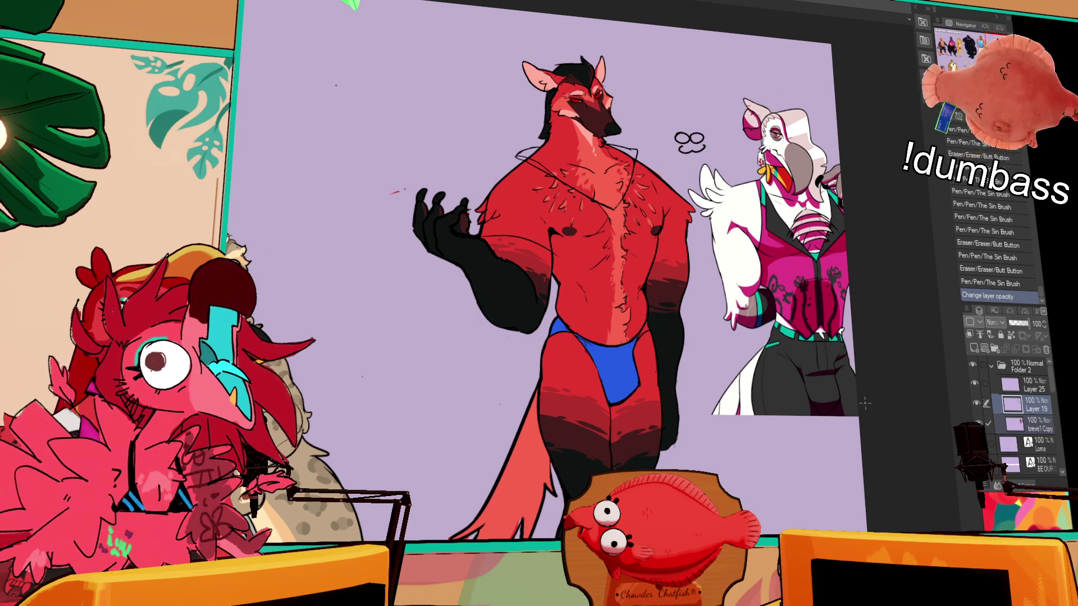
key(ctrl+plus)
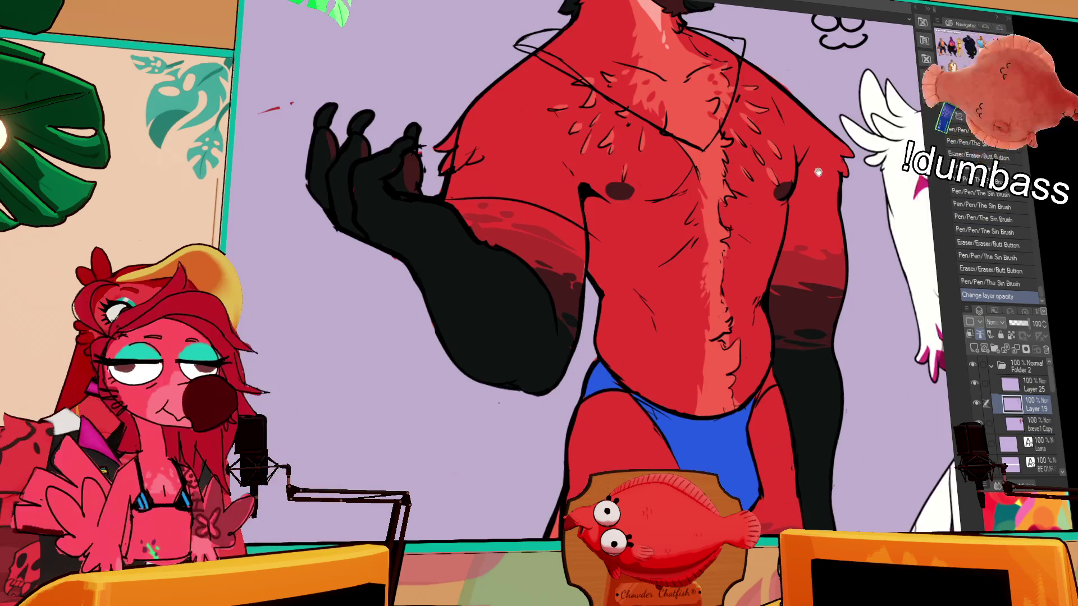
scroll(844, 151, up, 1)
scroll(862, 258, up, 1)
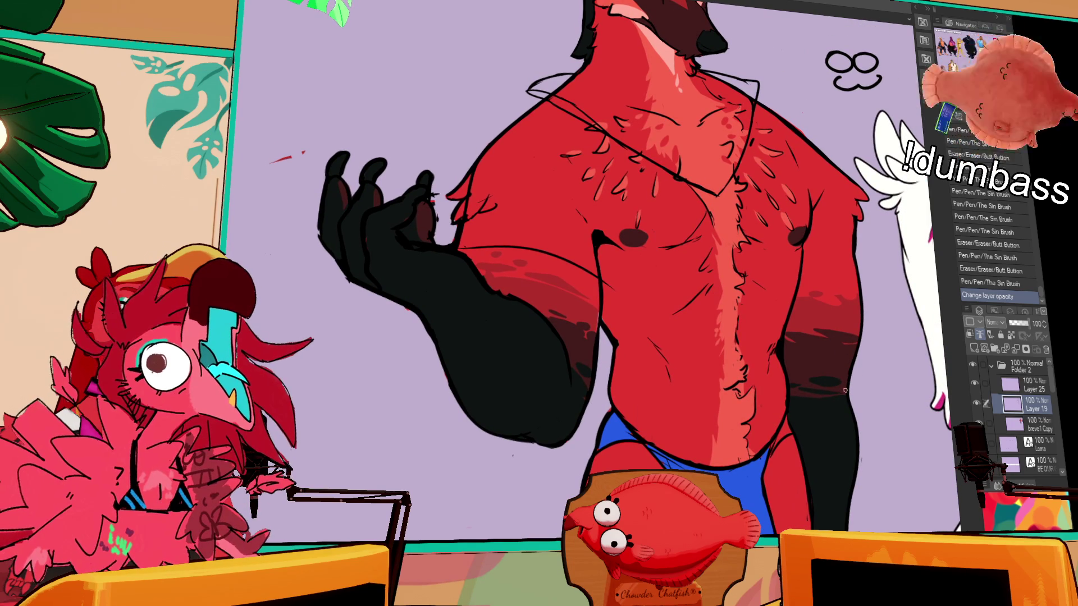
click(1038, 422)
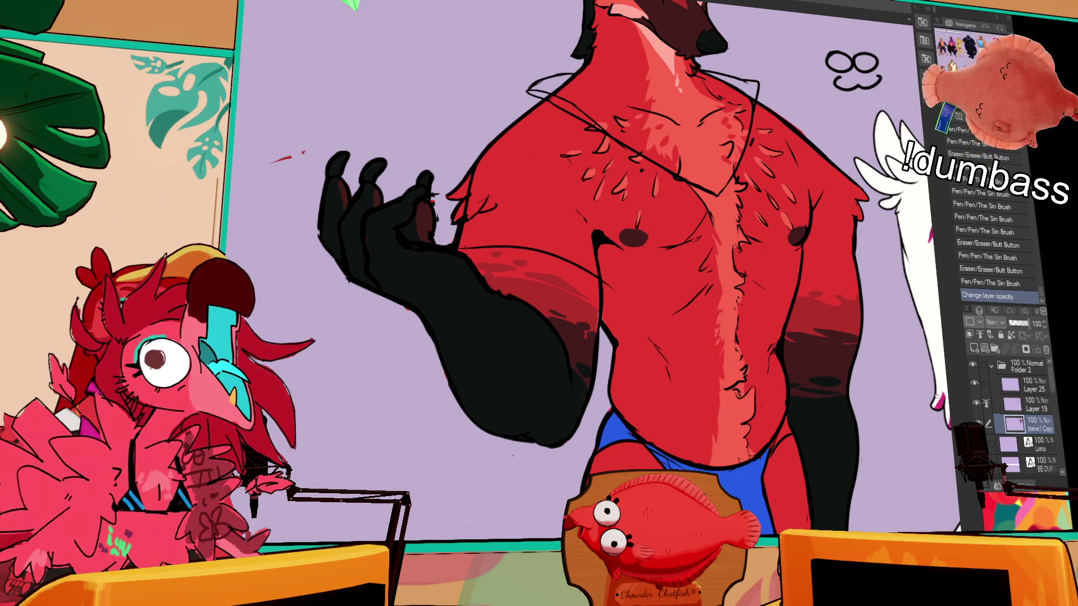
scroll(916, 344, up, 3)
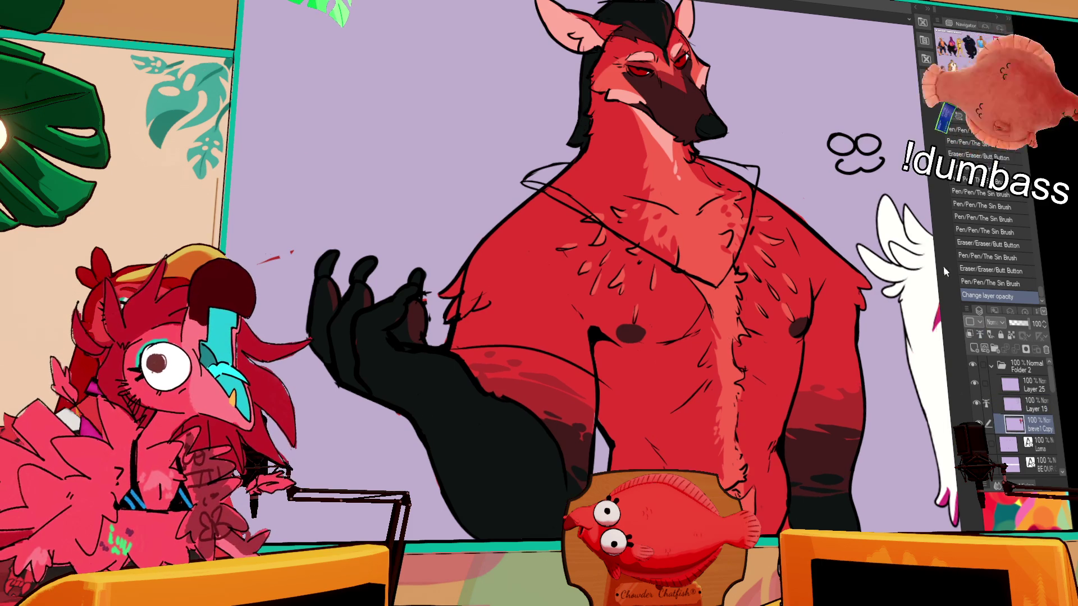
click(1033, 405)
drag(1019, 326, 1005, 325)
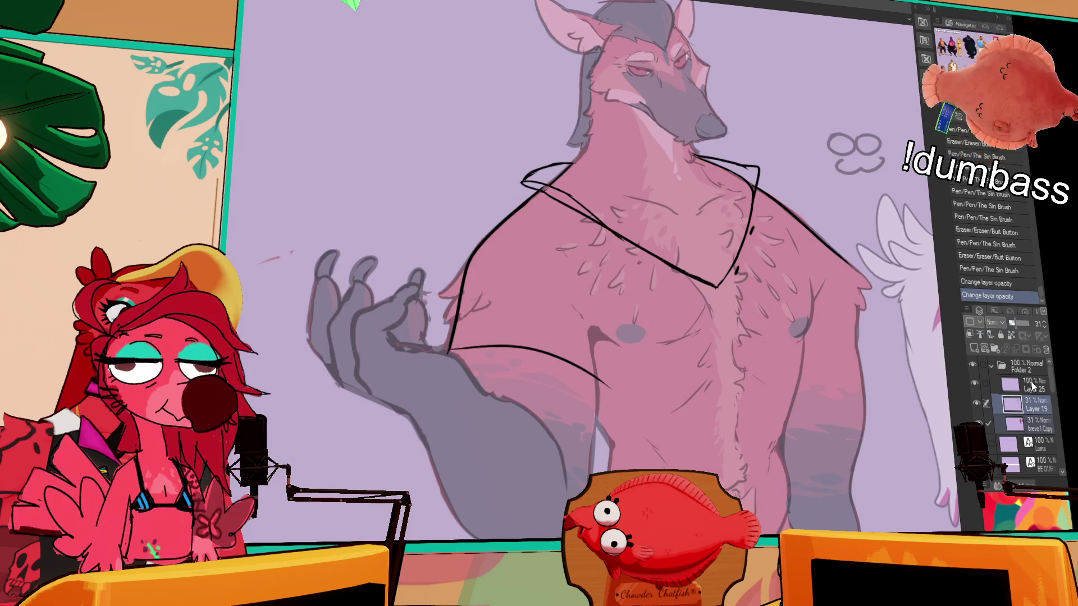
On Layer 25, erase and redraw the collar's V tip
click(1010, 385)
drag(702, 301, 719, 284)
mouse_move(819, 219)
mouse_down()
mouse_move(833, 215)
mouse_move(809, 206)
mouse_move(806, 246)
mouse_move(801, 236)
mouse_move(795, 249)
mouse_move(781, 214)
mouse_move(797, 244)
mouse_move(794, 286)
mouse_up()
click(784, 224)
key(ctrl+z)
Draw the short sleeve line along the arm and the chest line meeting it
key(ctrl+z)
mouse_move(788, 229)
mouse_down()
mouse_move(805, 305)
mouse_move(842, 284)
mouse_move(943, 276)
mouse_up()
key(ctrl+z)
key(ctrl+y)
mouse_move(682, 324)
mouse_down()
mouse_move(797, 382)
mouse_move(823, 383)
mouse_up()
drag(680, 337, 674, 347)
drag(676, 338, 665, 359)
drag(671, 307, 750, 315)
key(ctrl+z)
key(ctrl+z)
key(ctrl+y)
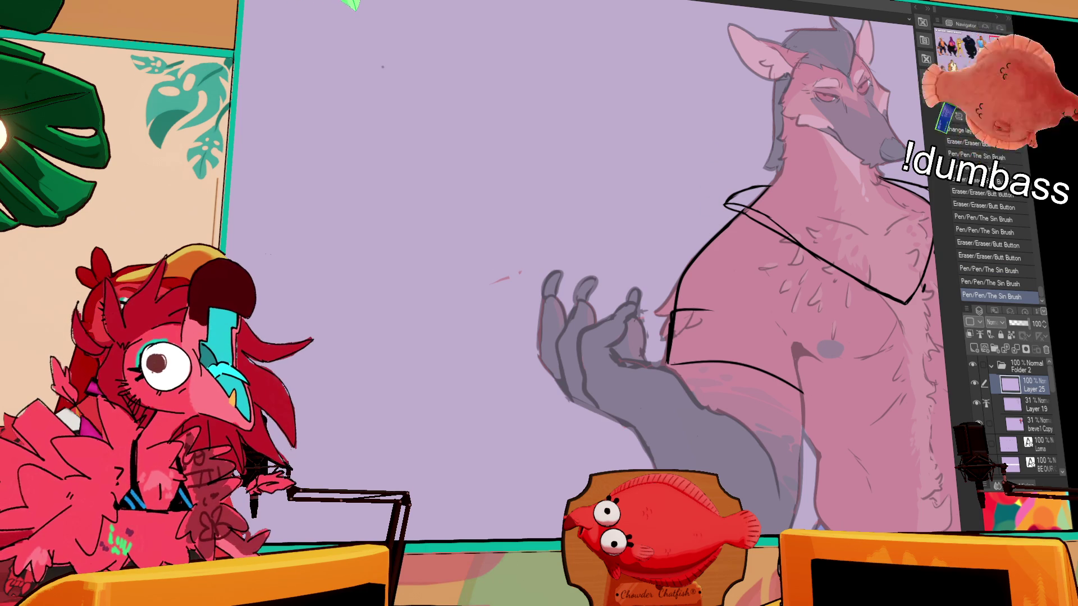
Lengthen the chest line into a longer curve with short strokes at its end
drag(852, 265, 842, 234)
mouse_move(662, 280)
mouse_down()
mouse_move(768, 279)
mouse_move(661, 279)
mouse_move(696, 284)
mouse_up()
mouse_move(688, 284)
mouse_down()
mouse_move(793, 360)
mouse_move(789, 349)
mouse_up()
mouse_move(784, 334)
mouse_down()
mouse_move(791, 345)
mouse_move(785, 323)
mouse_move(836, 327)
mouse_up()
key(ctrl+z)
key(ctrl+y)
key(ctrl+z)
key(ctrl+y)
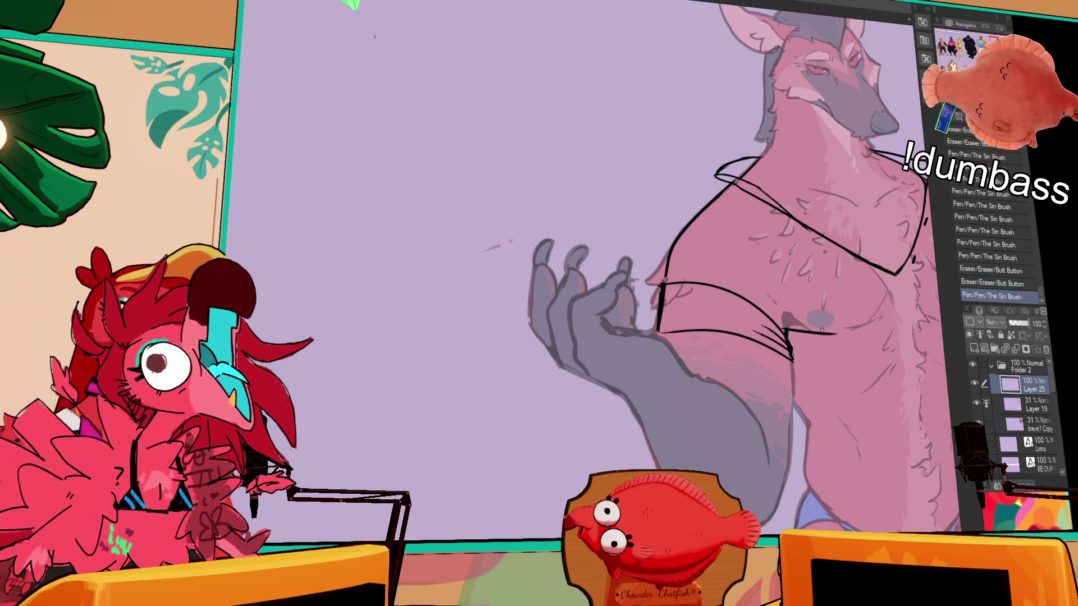
key(ctrl+z)
key(ctrl+y)
key(ctrl+z)
key(ctrl+y)
mouse_move(850, 329)
mouse_down()
mouse_move(806, 327)
mouse_move(769, 301)
mouse_up()
key(ctrl+z)
key(ctrl+y)
Pan the canvas over to the spotted CREW-shirt character
drag(847, 314, 791, 286)
drag(805, 185, 799, 190)
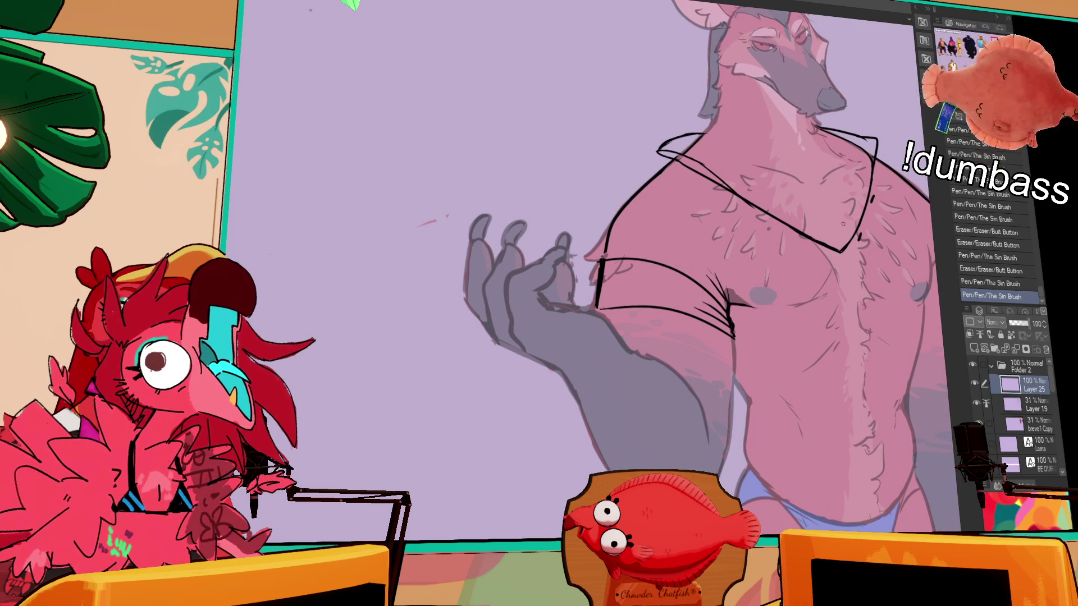
drag(876, 214, 820, 240)
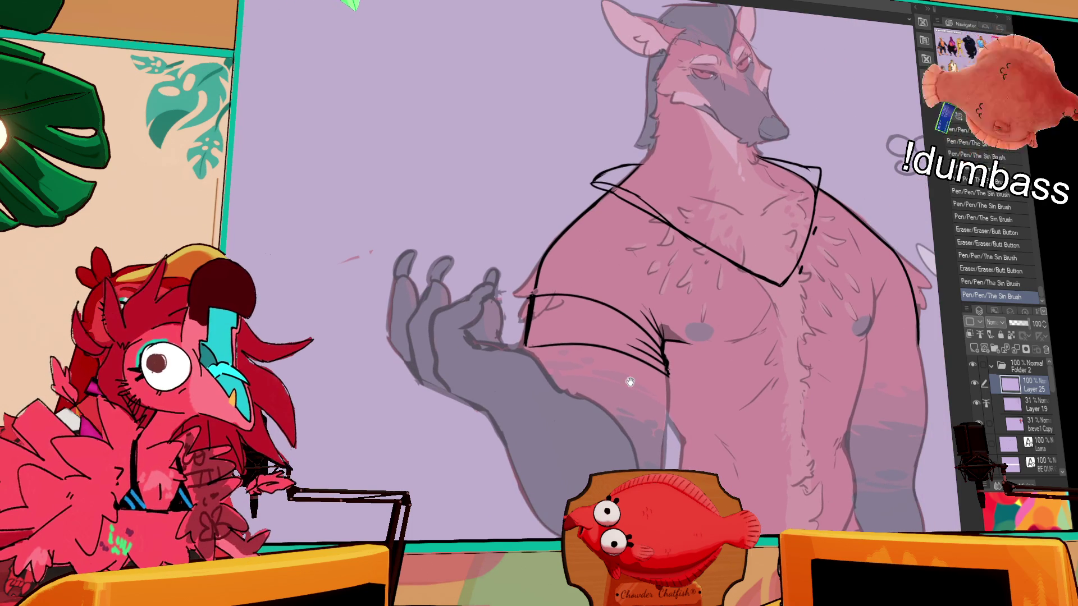
scroll(896, 176, down, 4)
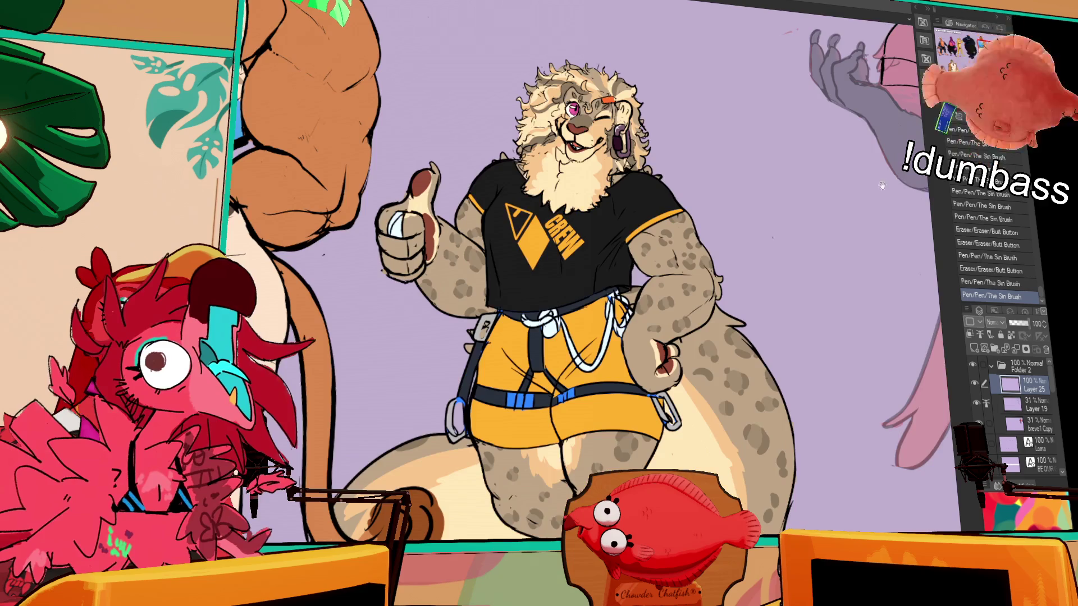
Expand the VIVI folder and toggle its line art and CREW shirt layers off and on
scroll(866, 202, down, 2)
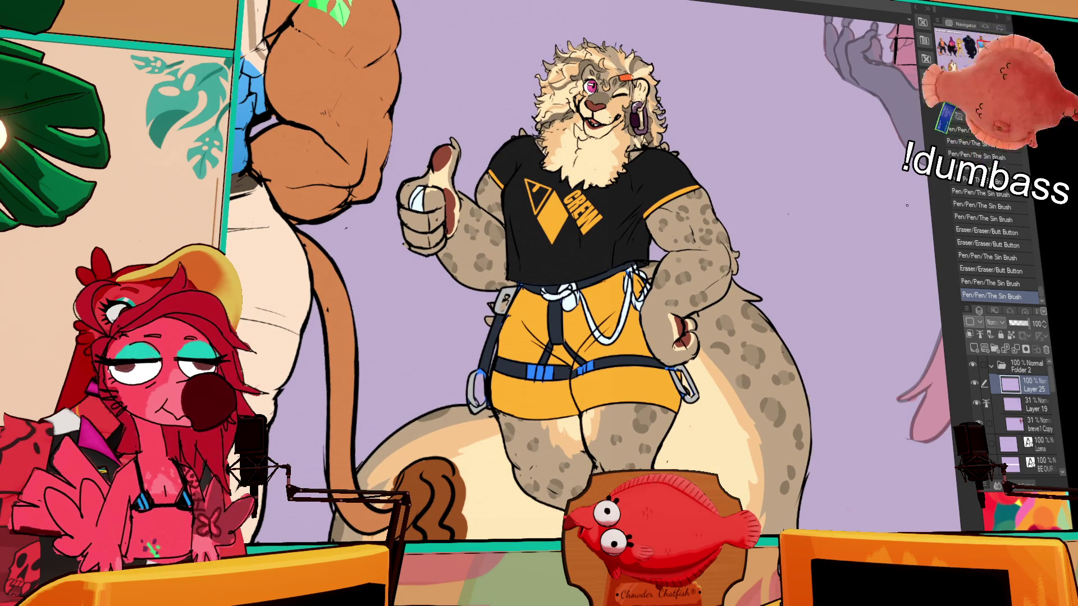
scroll(1020, 444, down, 5)
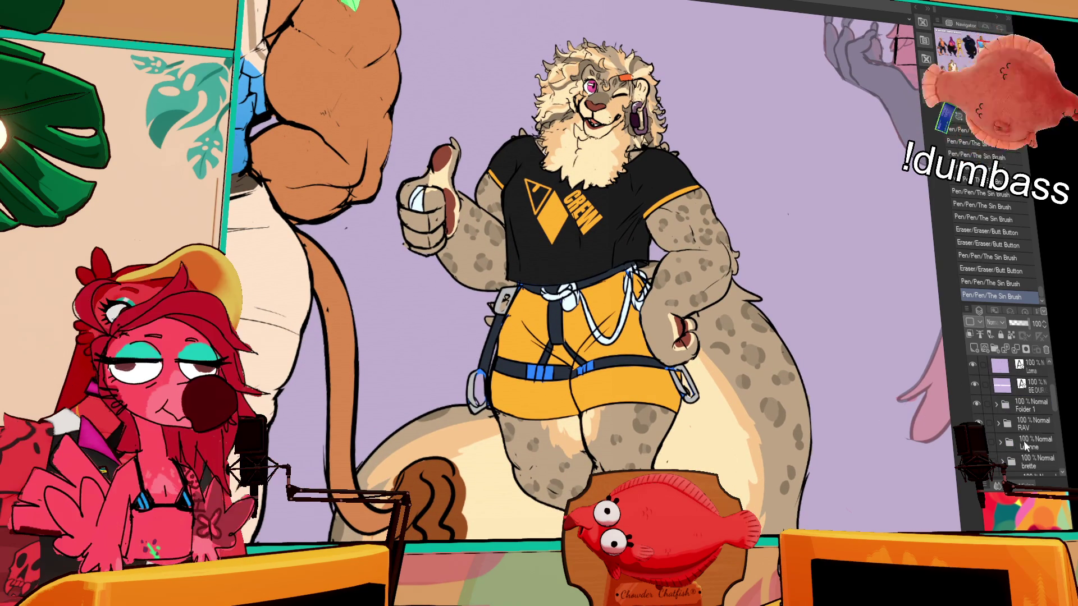
scroll(1020, 444, down, 5)
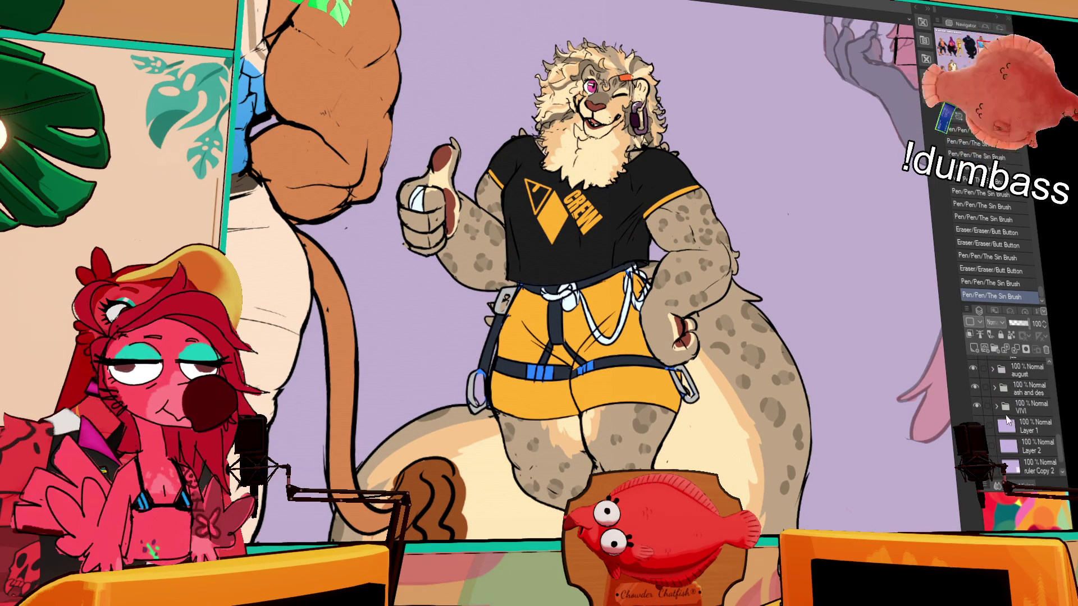
click(996, 408)
click(978, 426)
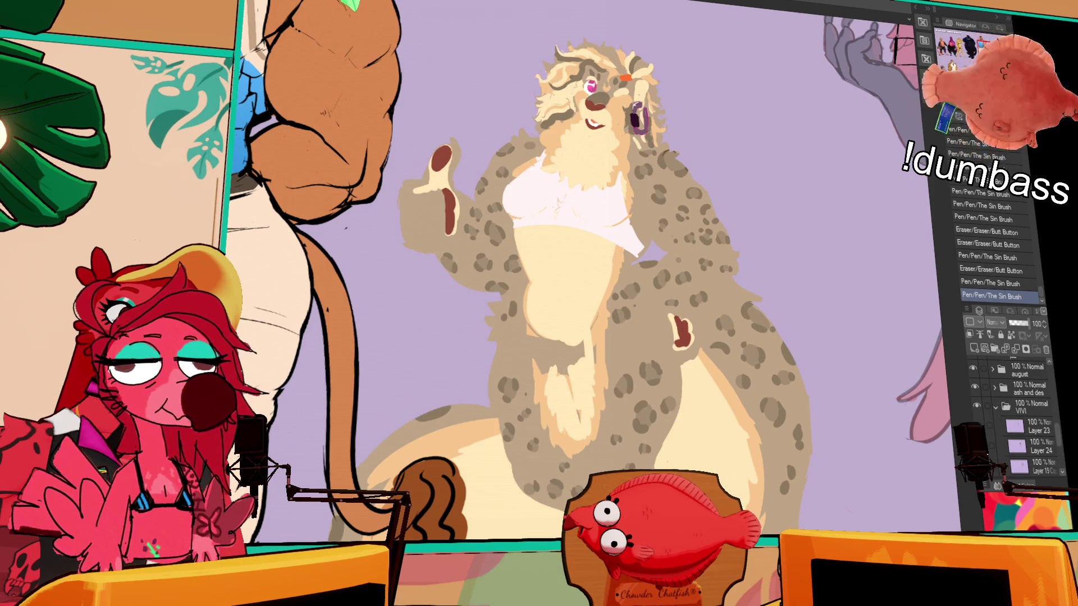
click(977, 426)
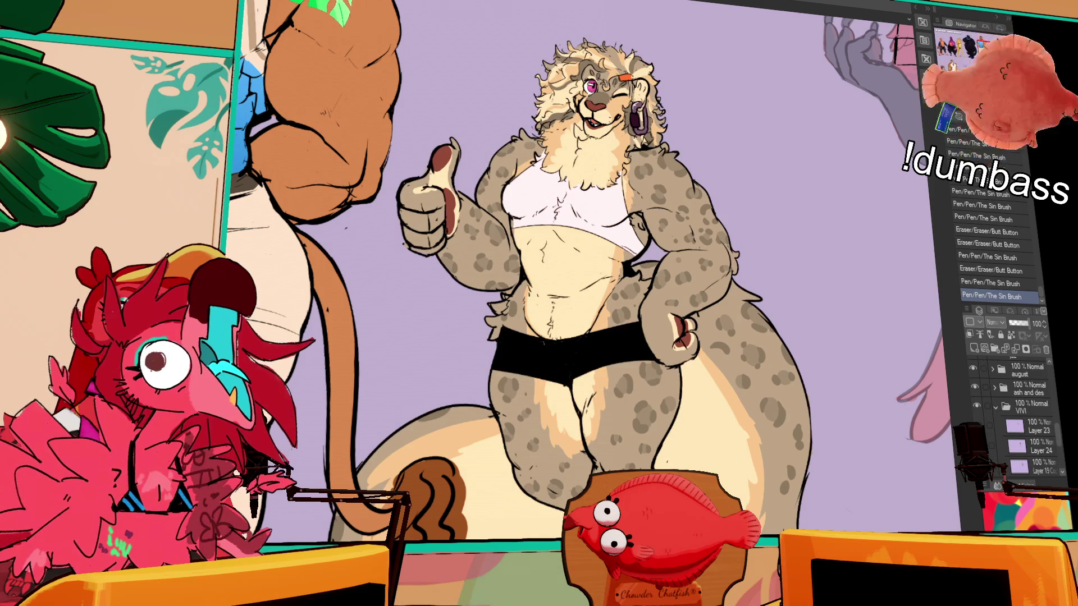
click(982, 430)
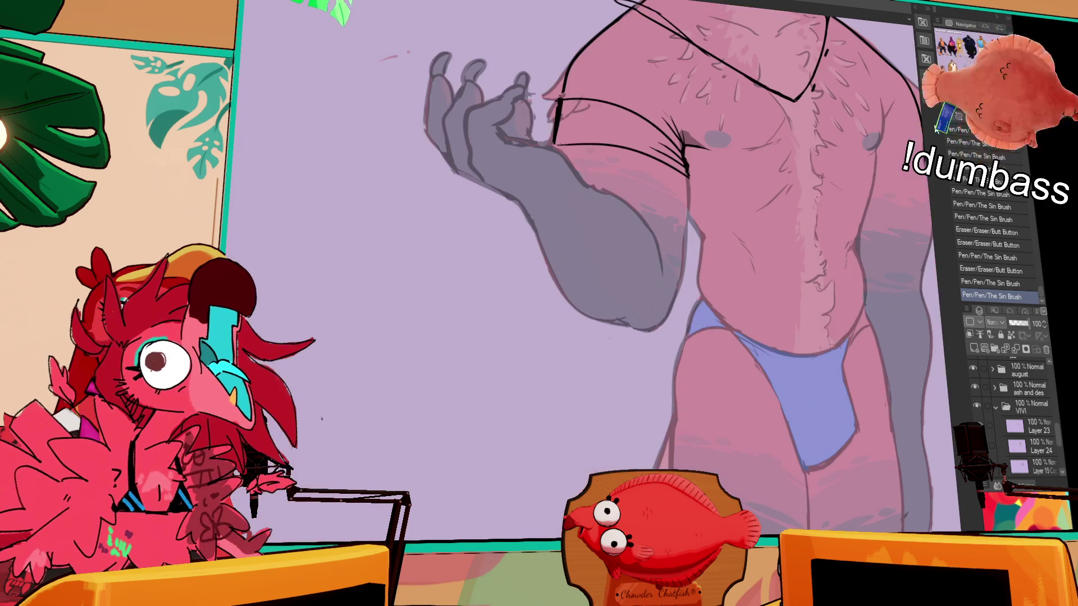
Draw the line across the torso and the shirt's right side outline
mouse_move(853, 303)
mouse_down()
mouse_move(837, 309)
mouse_move(894, 313)
mouse_up()
key(ctrl+z)
key(ctrl+z)
key(ctrl+z)
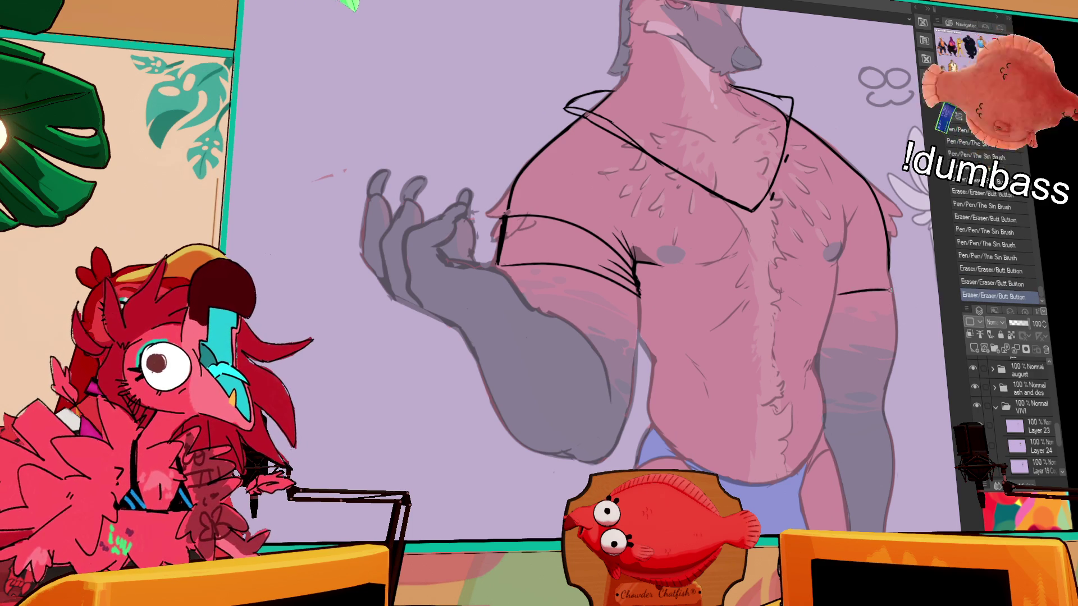
drag(830, 296, 898, 282)
key(ctrl+z)
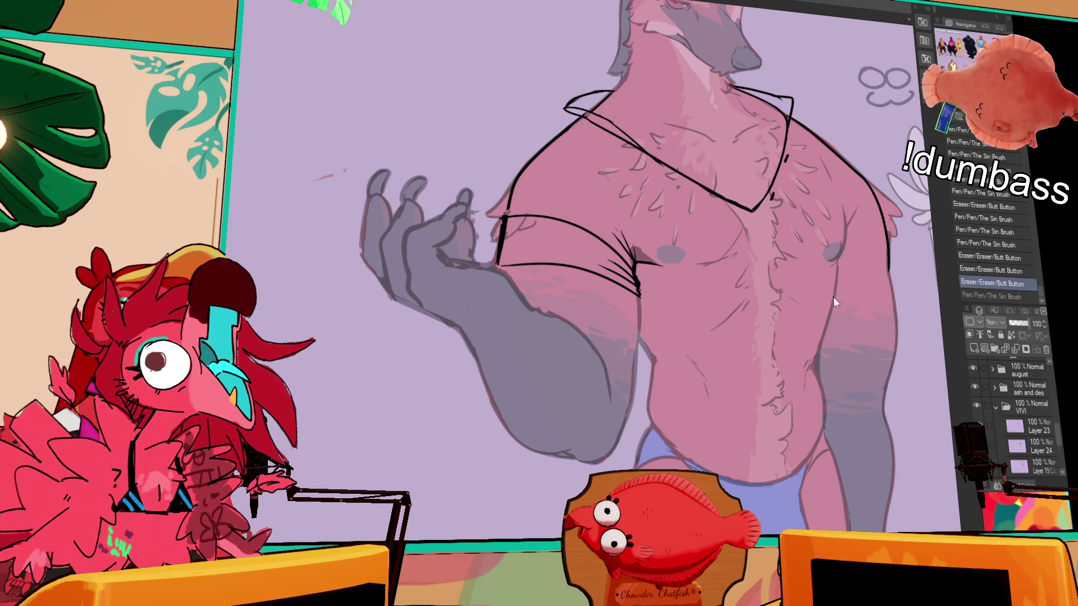
key(ctrl+y)
key(ctrl+z)
key(ctrl+y)
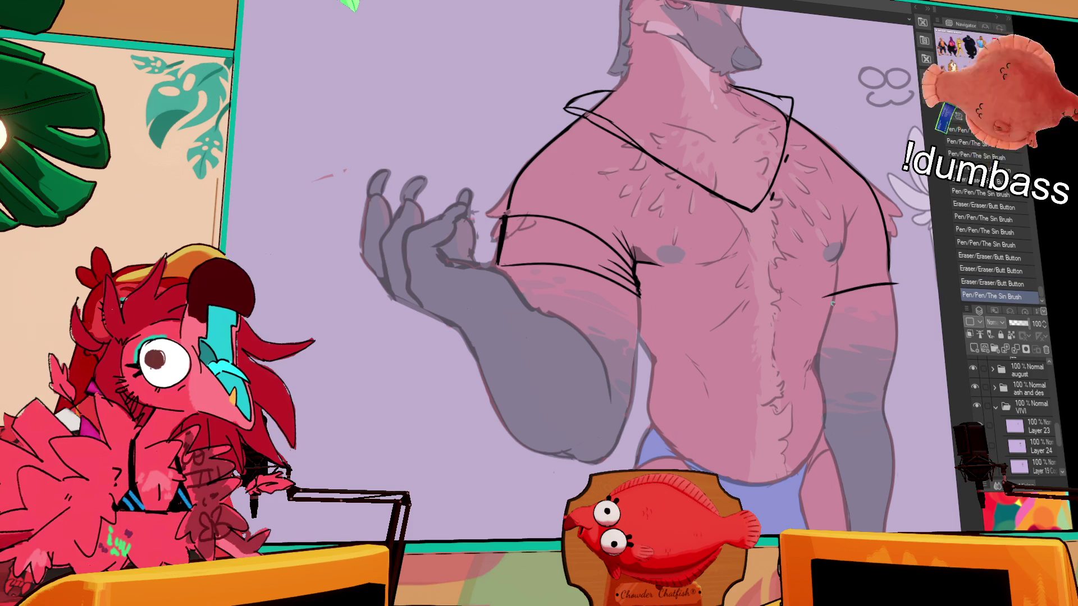
drag(830, 288, 811, 315)
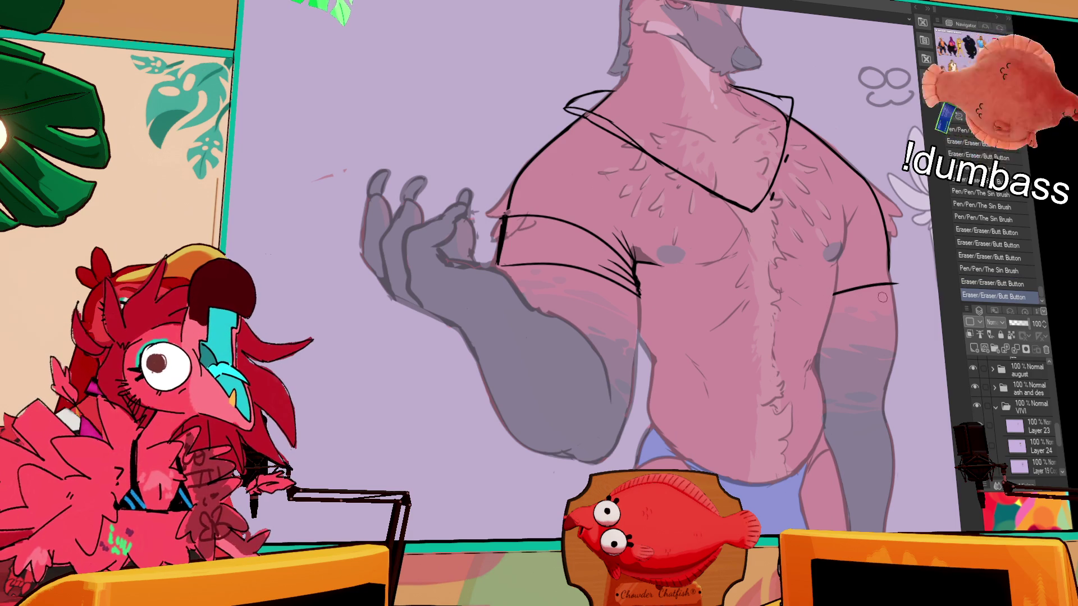
mouse_move(893, 276)
mouse_down()
mouse_move(890, 259)
mouse_move(893, 283)
mouse_up()
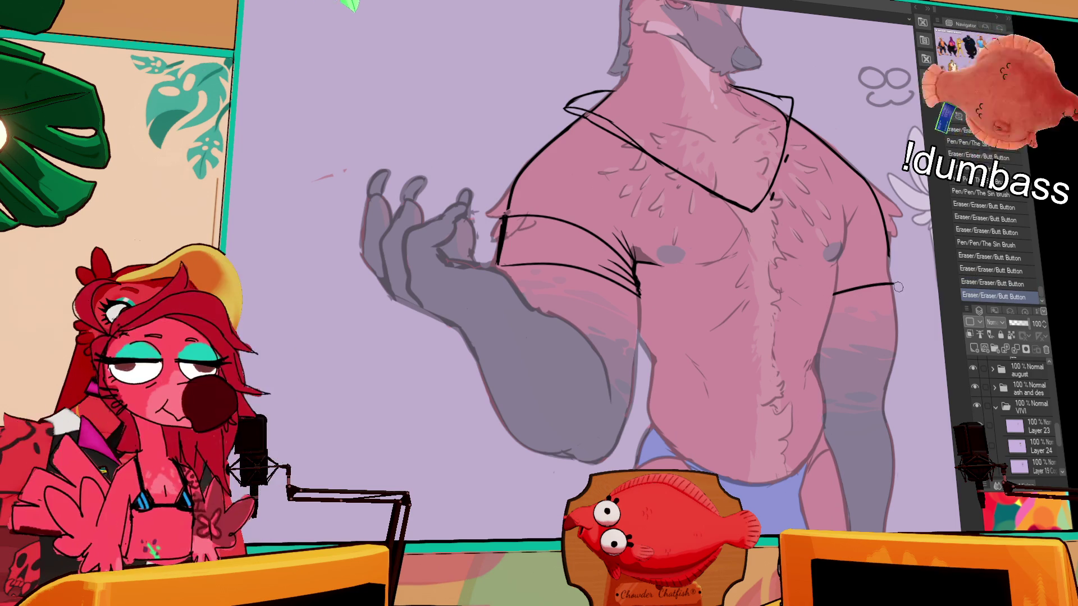
drag(889, 245, 894, 286)
Draw the right sleeve's bottom line and the shirt side near the armpit
mouse_move(833, 247)
mouse_down()
mouse_move(898, 246)
mouse_move(839, 213)
mouse_move(864, 241)
mouse_move(861, 230)
mouse_up()
mouse_move(821, 270)
mouse_down()
mouse_move(888, 259)
mouse_move(803, 286)
mouse_up()
key(ctrl+z)
mouse_move(836, 248)
mouse_down()
mouse_move(820, 245)
mouse_move(789, 276)
mouse_move(791, 252)
mouse_up()
key(ctrl+z)
drag(806, 175, 803, 225)
drag(819, 186, 806, 223)
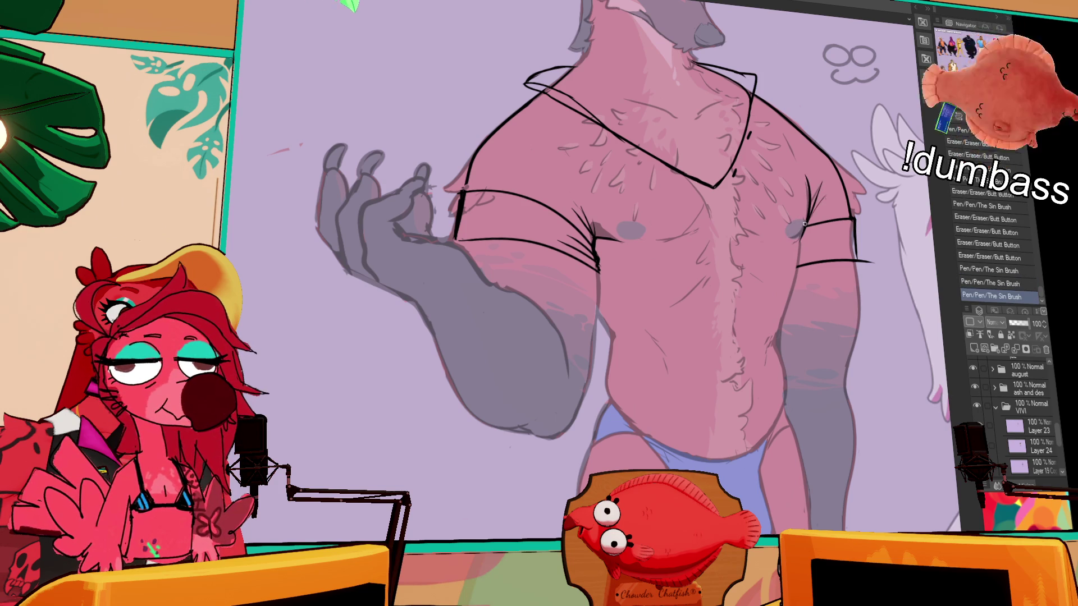
Draw a curved hem across the belly above the briefs, hooked at its right end
scroll(766, 274, down, 1)
mouse_move(616, 357)
mouse_down()
mouse_move(611, 391)
mouse_move(640, 404)
mouse_move(804, 415)
mouse_up()
key(ctrl+z)
drag(717, 410, 753, 415)
mouse_move(624, 396)
mouse_down()
mouse_move(784, 416)
mouse_move(800, 408)
mouse_up()
drag(721, 417, 800, 393)
drag(763, 415, 785, 402)
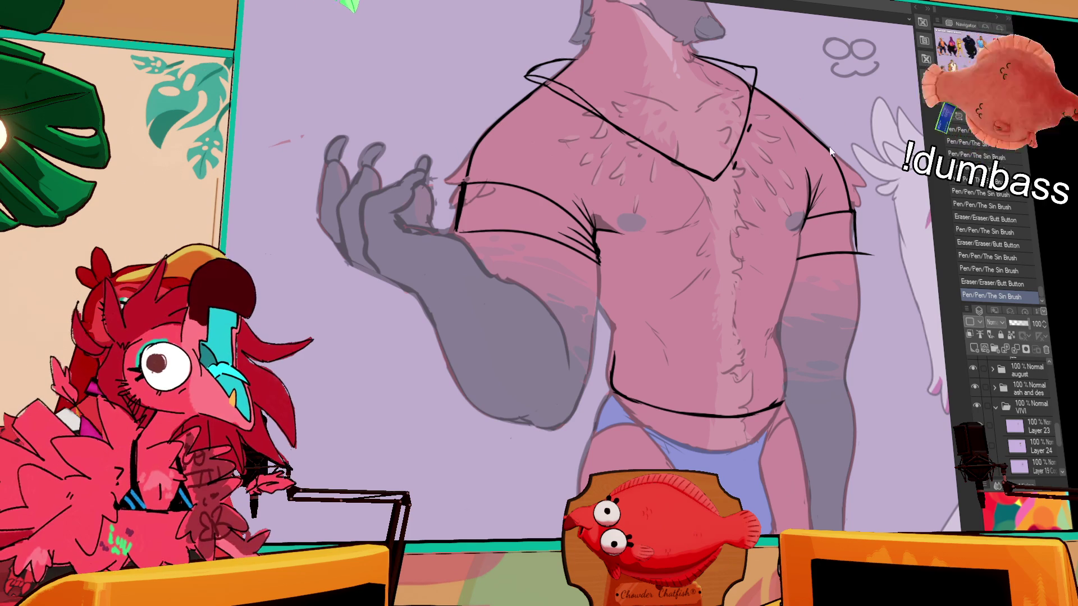
Erase and redraw the sleeve hem lines, including the right sleeve's bottom edge, clearing stray marks
mouse_move(839, 149)
mouse_down()
mouse_move(837, 172)
mouse_move(844, 152)
mouse_up()
drag(846, 249, 845, 264)
drag(845, 248, 844, 262)
drag(846, 215, 844, 218)
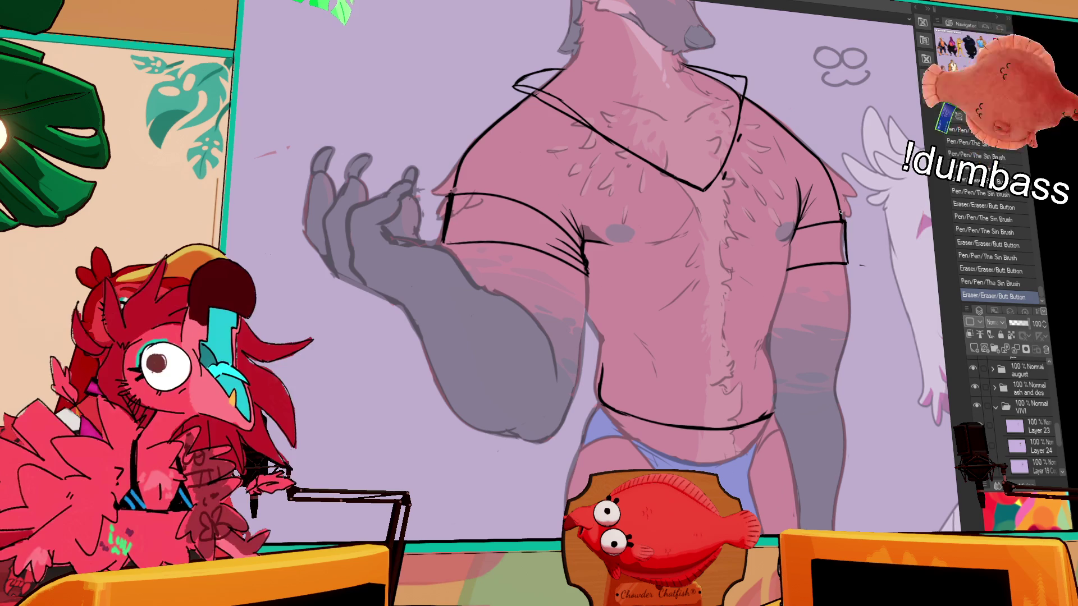
drag(872, 273, 840, 214)
mouse_move(808, 255)
mouse_down()
mouse_move(797, 264)
mouse_move(841, 284)
mouse_move(786, 284)
mouse_up()
mouse_move(787, 284)
mouse_down()
mouse_move(853, 283)
mouse_move(793, 284)
mouse_up()
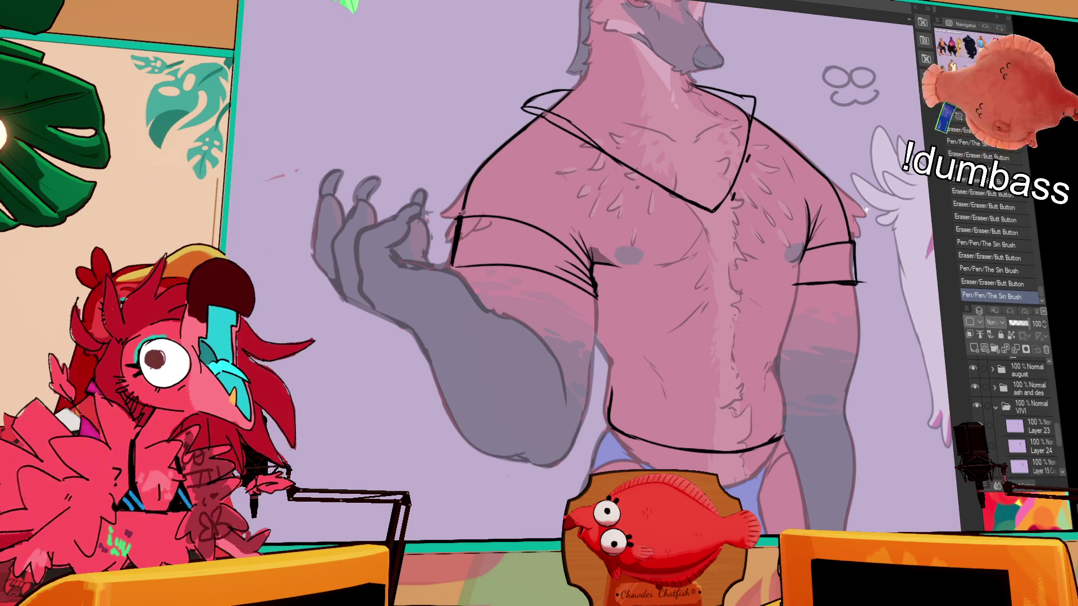
mouse_move(859, 285)
mouse_down()
mouse_move(797, 284)
mouse_move(857, 285)
mouse_up()
mouse_move(787, 310)
mouse_down()
mouse_move(788, 334)
mouse_move(807, 206)
mouse_move(801, 253)
mouse_up()
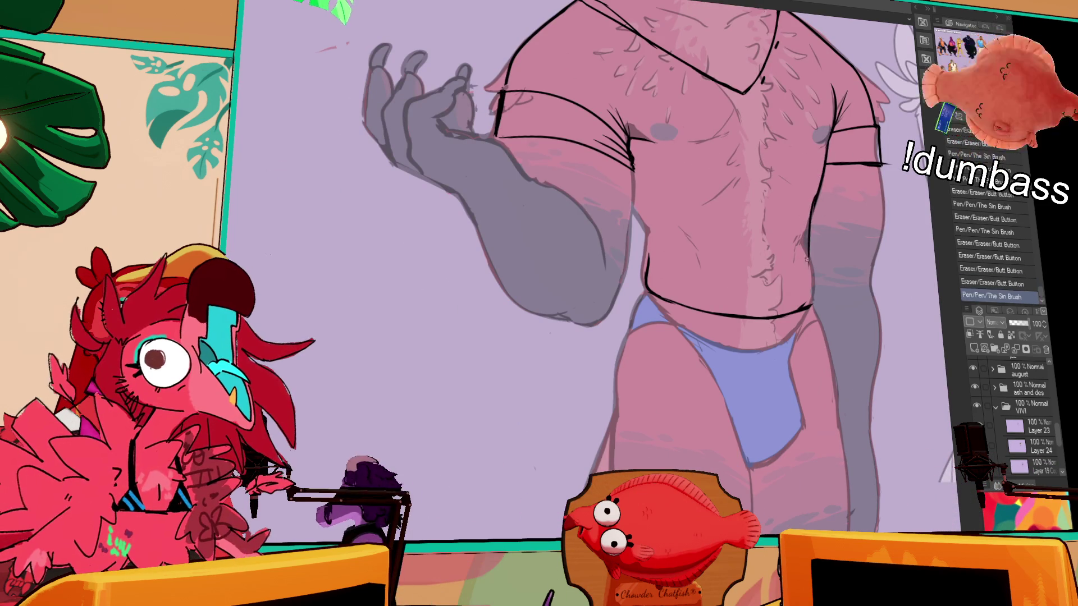
Retry the torso's side line, undoing the unsatisfactory strokes
key(ctrl+z)
drag(813, 199, 807, 247)
key(ctrl+z)
mouse_move(812, 201)
mouse_down()
mouse_move(809, 291)
mouse_move(817, 271)
mouse_up()
key(ctrl+z)
scroll(807, 275, up, 2)
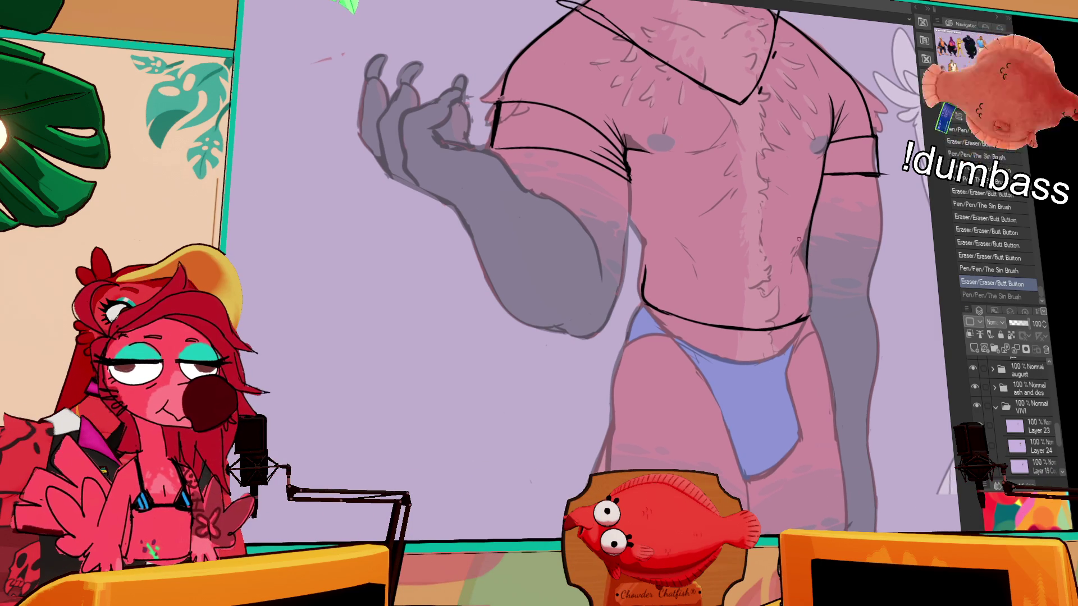
scroll(840, 243, down, 1)
Redraw the shirt's right and side edges and the waistline's left end
mouse_move(806, 300)
mouse_down()
mouse_move(819, 297)
mouse_move(811, 306)
mouse_up()
drag(801, 267, 827, 331)
drag(669, 317, 671, 358)
key(ctrl+z)
key(ctrl+z)
mouse_move(666, 306)
mouse_down()
mouse_move(668, 335)
mouse_move(675, 322)
mouse_up()
mouse_move(653, 266)
mouse_down()
mouse_move(669, 306)
mouse_move(675, 296)
mouse_up()
key(ctrl+z)
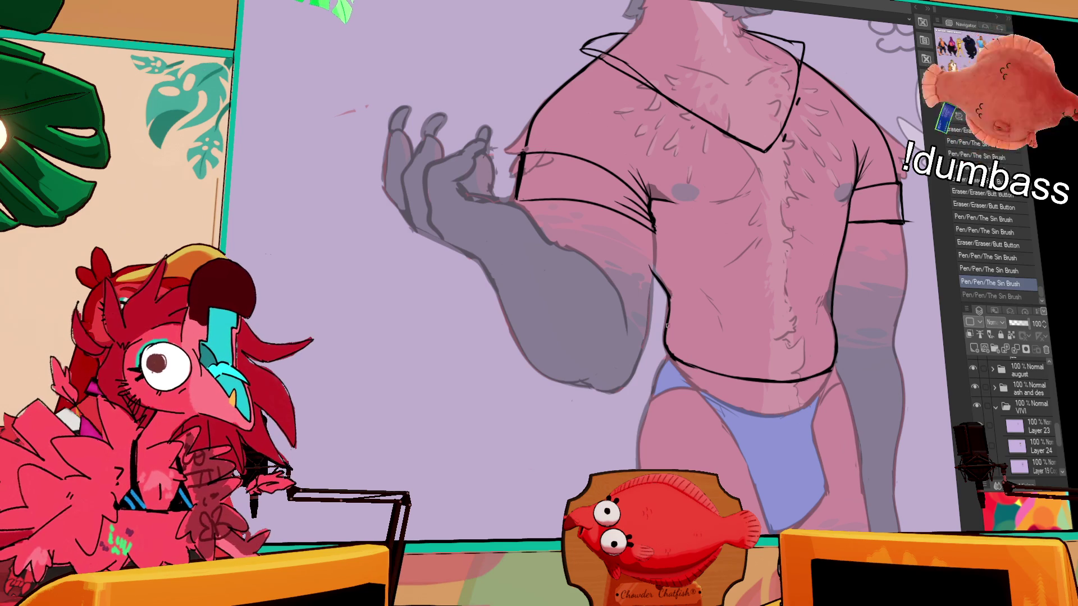
key(ctrl+y)
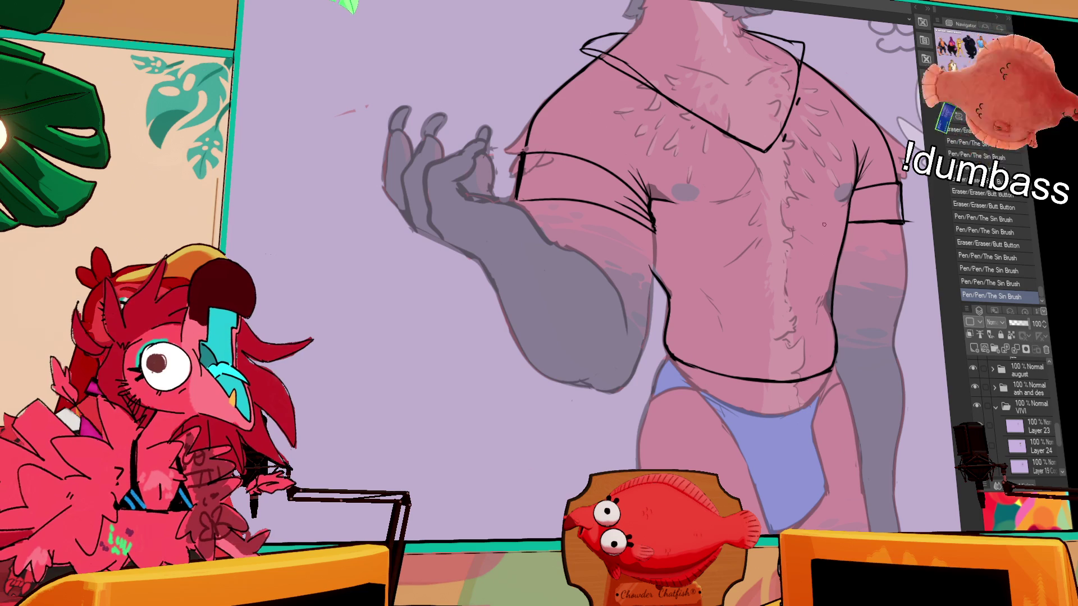
Erase stray bits of the shirt line and redraw the sleeve line at the arm edge
drag(827, 304, 833, 330)
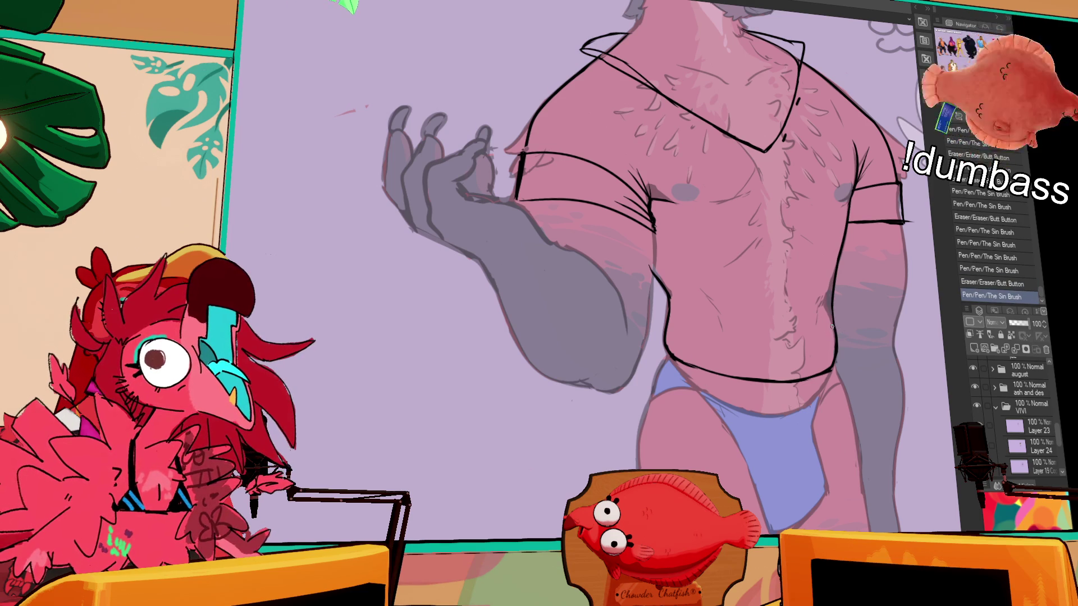
drag(678, 308, 678, 322)
drag(735, 250, 762, 262)
mouse_move(676, 294)
mouse_down()
mouse_move(677, 306)
mouse_move(680, 293)
mouse_up()
drag(681, 243, 684, 291)
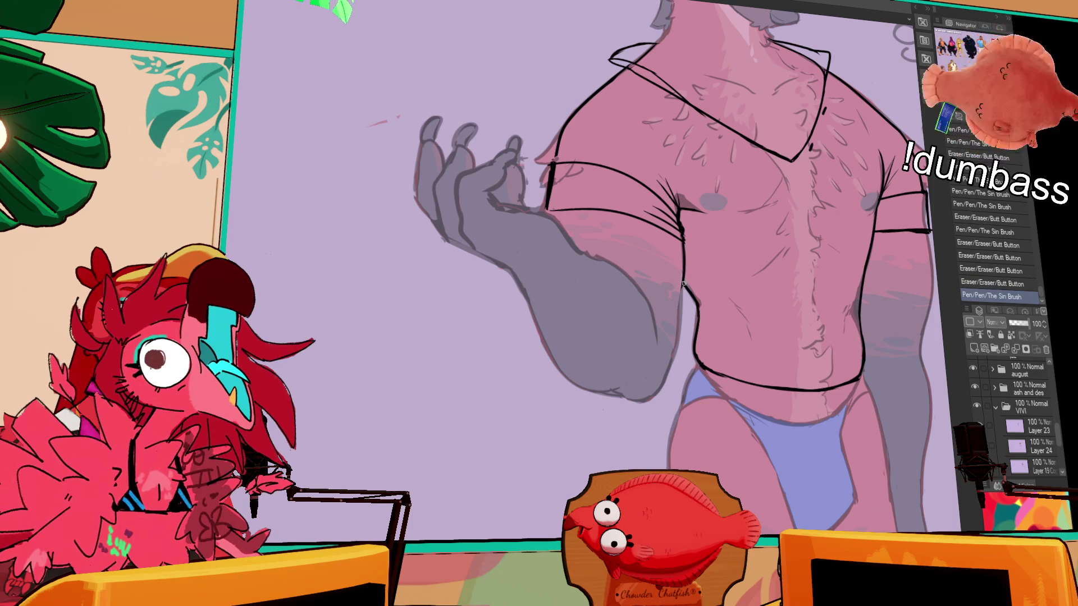
drag(715, 251, 703, 260)
Erase and redraw the top sleeve line across the arm
drag(887, 112, 890, 168)
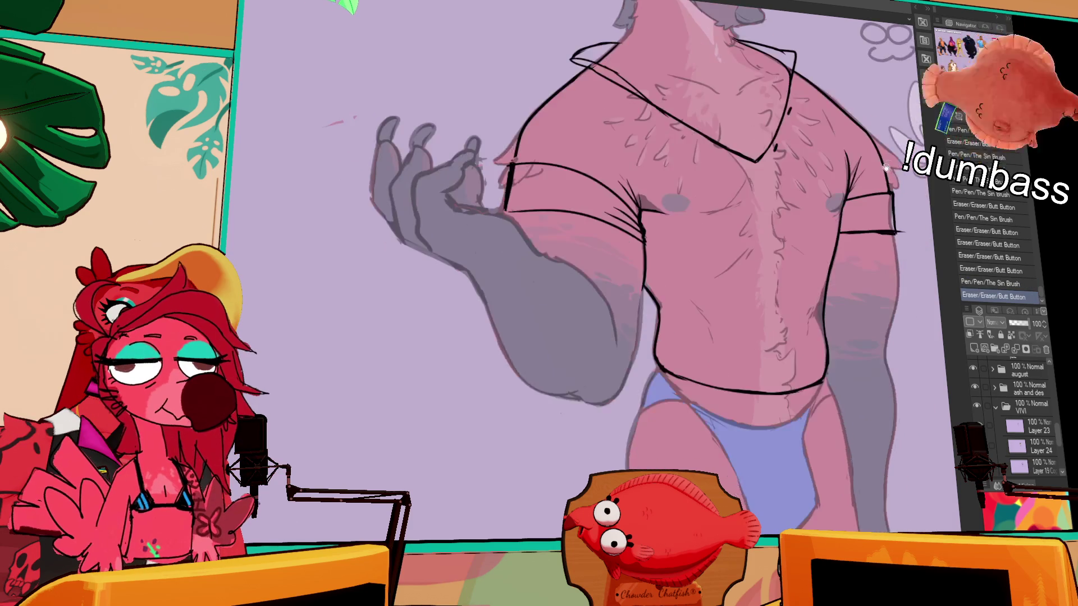
drag(902, 216, 905, 243)
drag(553, 255, 637, 276)
drag(568, 269, 644, 284)
key(ctrl+z)
drag(568, 269, 660, 287)
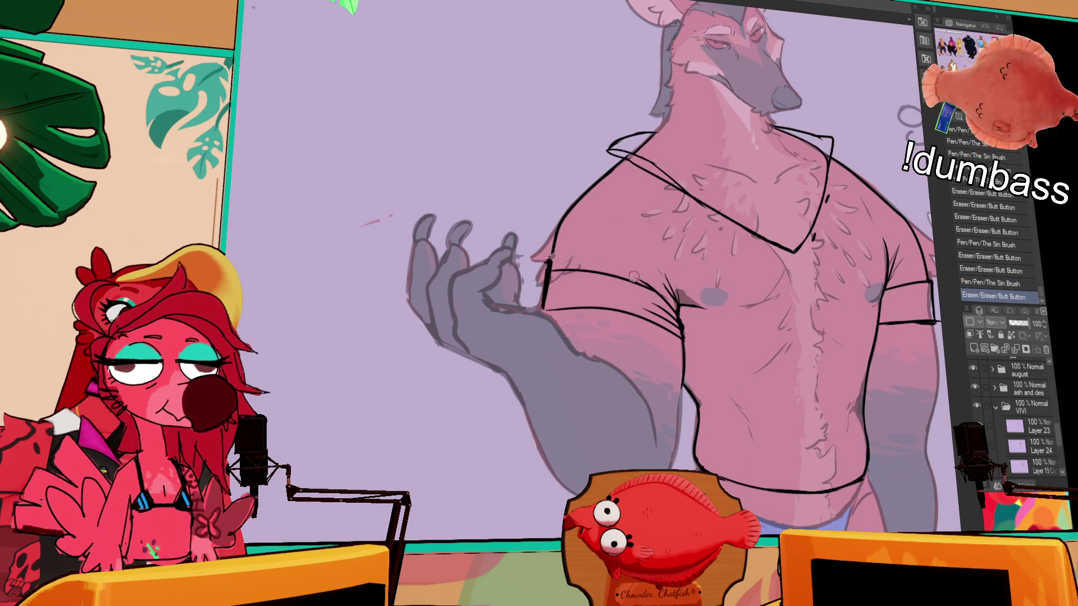
Add short strokes at the sleeve line's left end, then refine the collar's V tip
drag(549, 274, 549, 291)
drag(547, 280, 547, 306)
drag(892, 130, 853, 131)
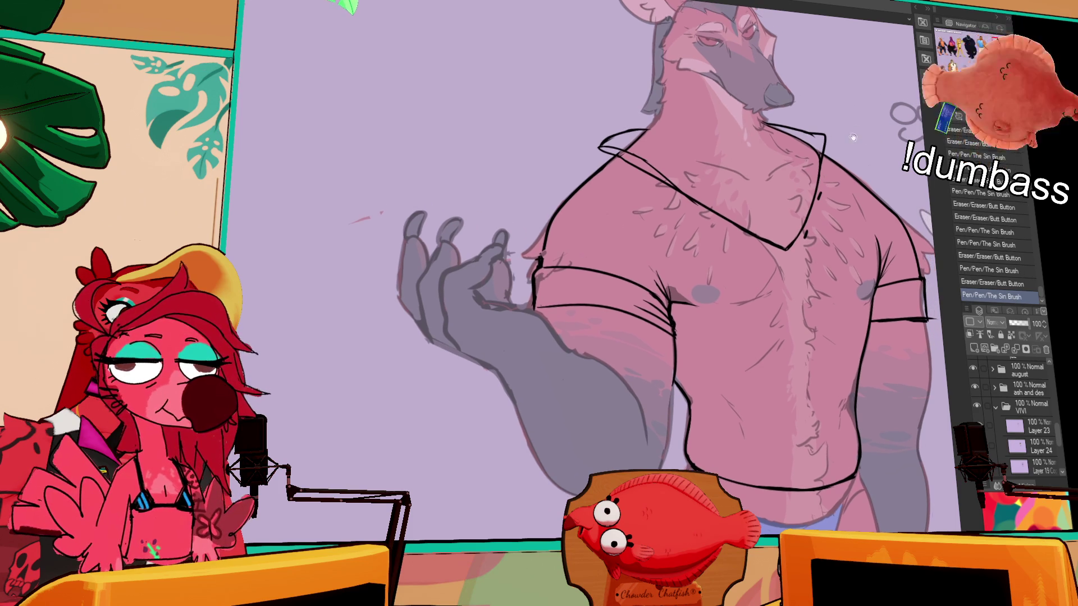
drag(817, 204, 820, 189)
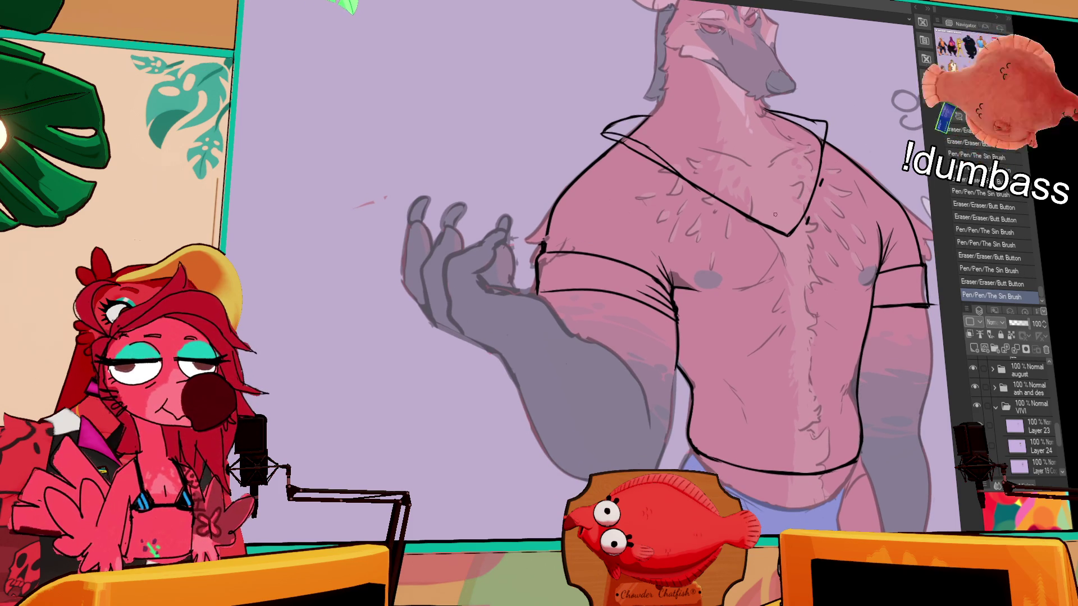
drag(763, 229, 783, 238)
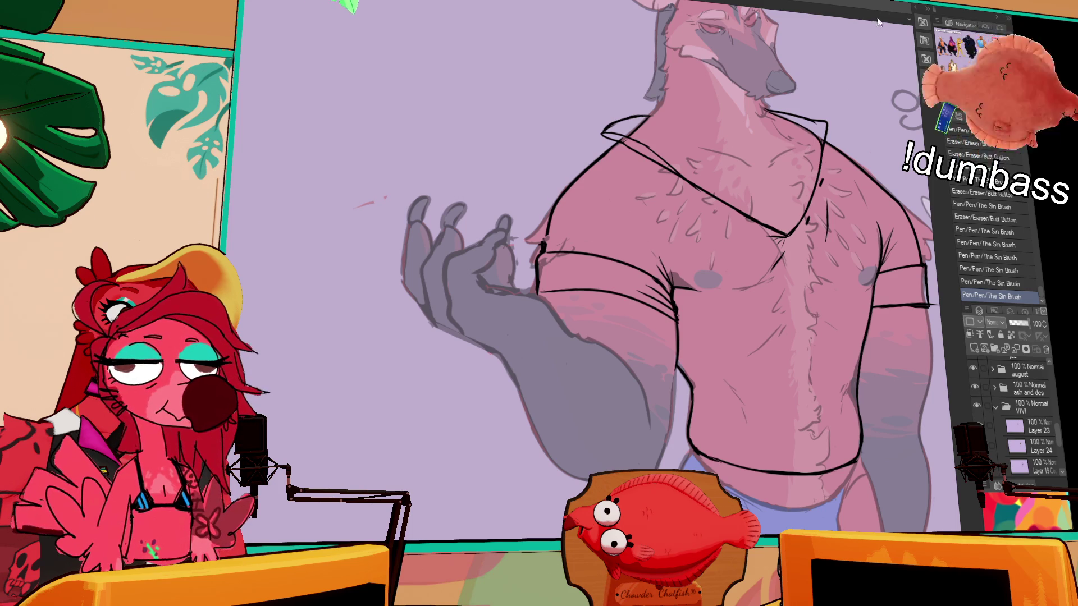
Redo part of the chest line and add short strokes to the collar
mouse_move(825, 212)
mouse_down()
mouse_move(825, 240)
mouse_move(800, 230)
mouse_up()
key(ctrl+z)
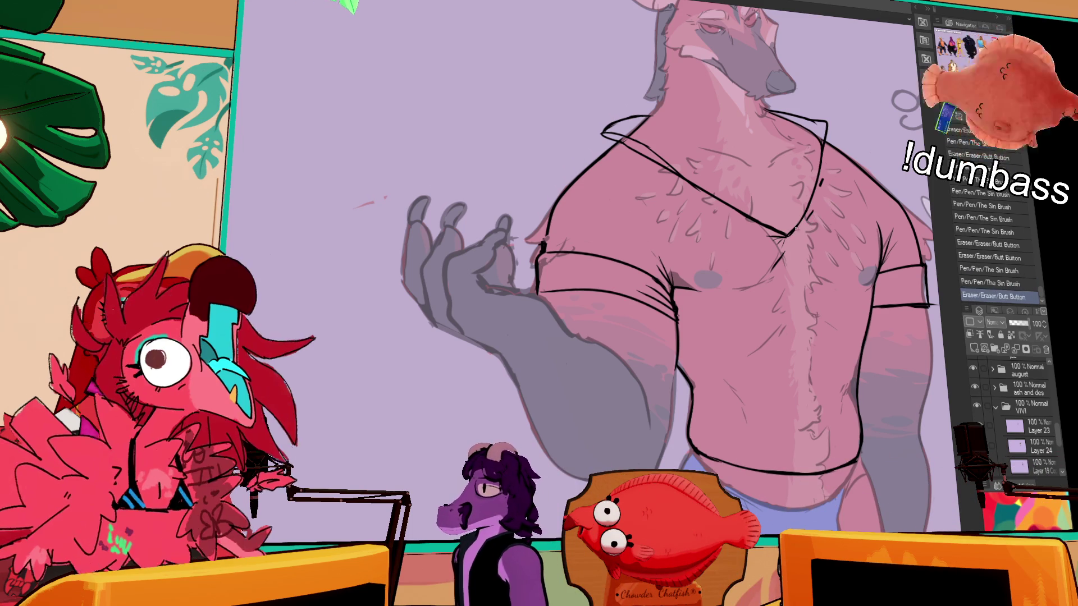
drag(827, 164, 825, 145)
drag(609, 154, 651, 165)
drag(885, 176, 884, 161)
Erase stray marks by the sleeve and chest, and add short chest and belly strokes
mouse_move(876, 199)
mouse_down()
mouse_move(864, 247)
mouse_move(880, 226)
mouse_up()
drag(870, 273, 866, 263)
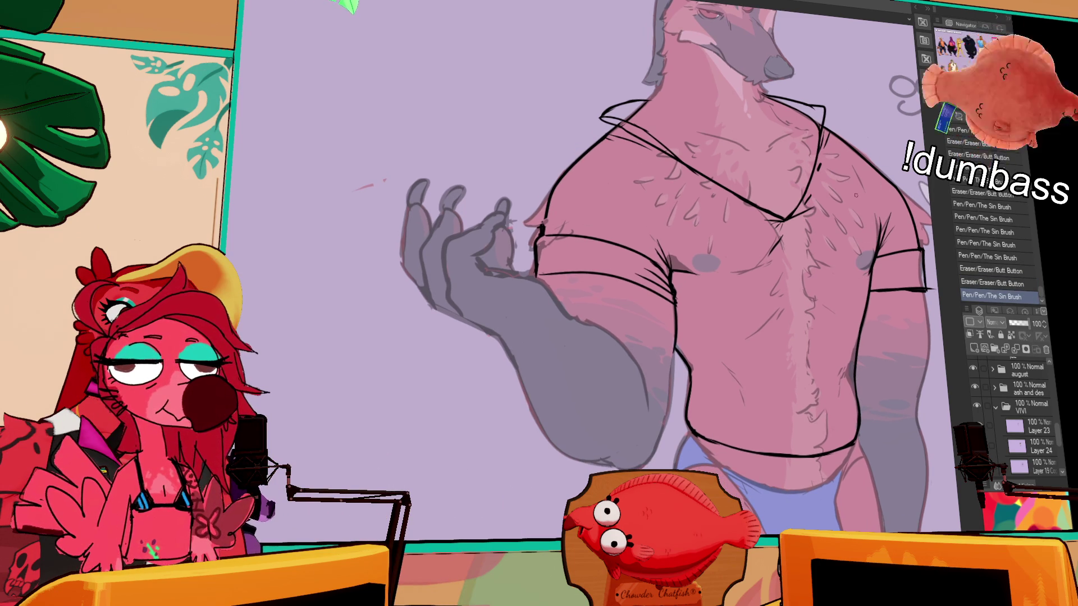
drag(764, 273, 747, 255)
mouse_move(788, 230)
mouse_down()
mouse_move(781, 258)
mouse_move(826, 257)
mouse_move(808, 252)
mouse_move(817, 209)
mouse_up()
key(ctrl+z)
key(ctrl+z)
drag(808, 269, 816, 274)
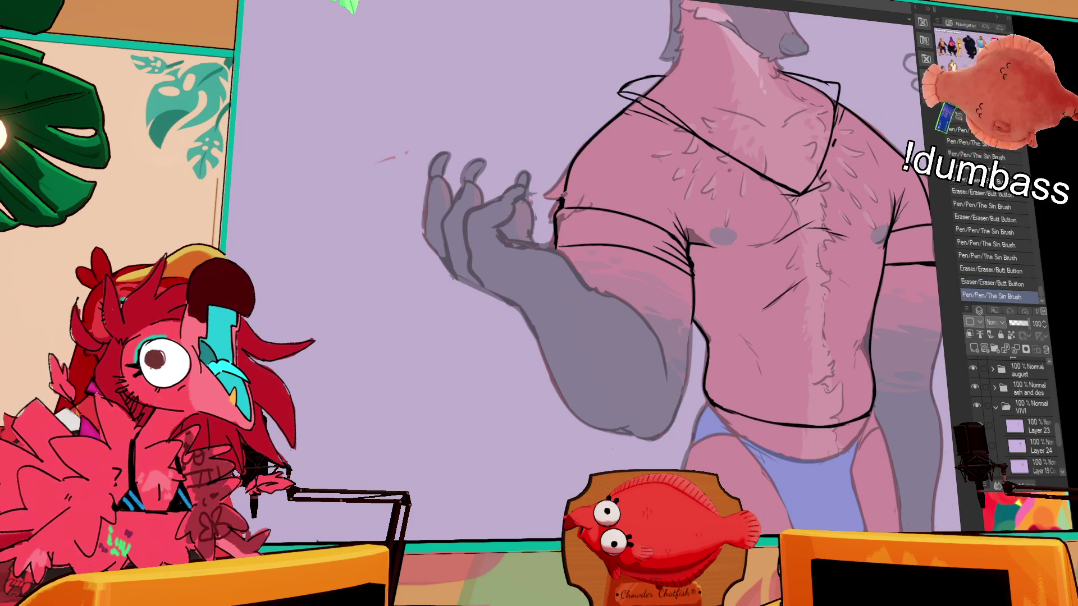
drag(786, 291, 849, 289)
drag(709, 335, 739, 351)
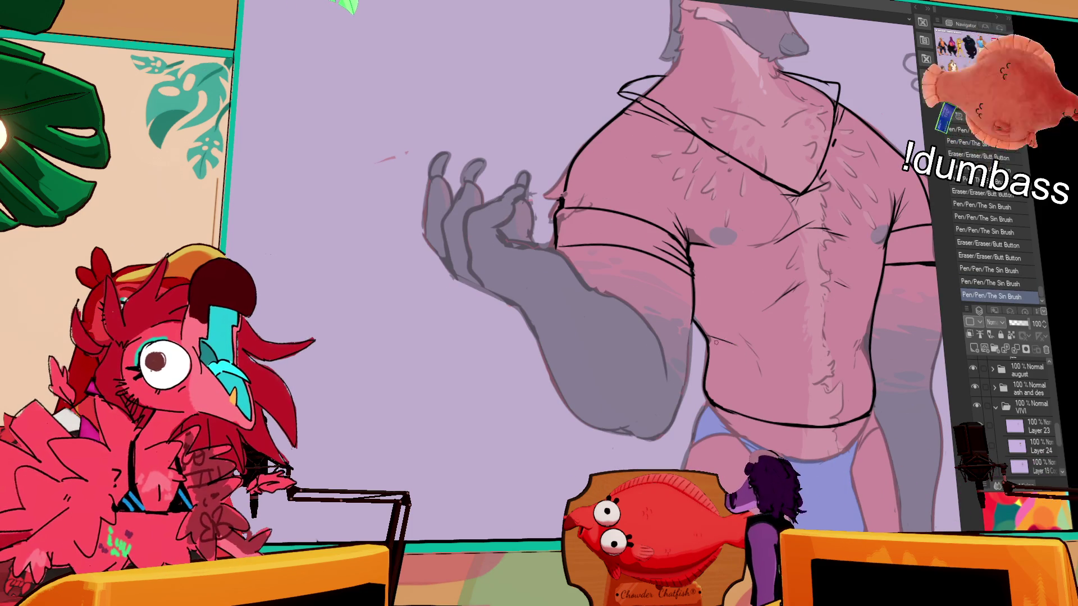
drag(870, 333, 877, 346)
key(ctrl+z)
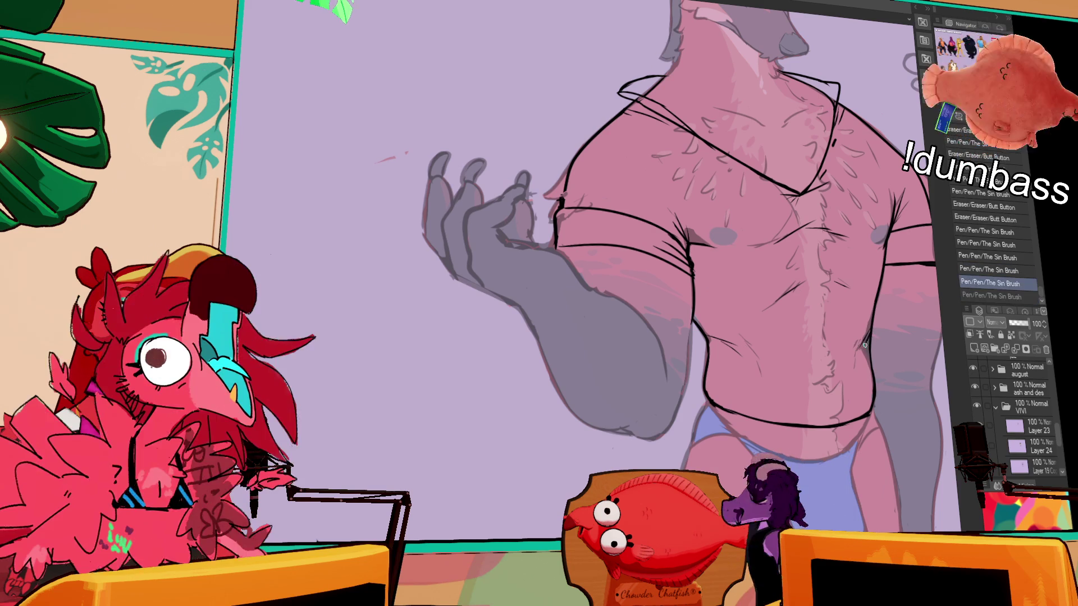
Erase leftover marks near the chest and redraw the small chest lines
mouse_move(894, 184)
mouse_down()
mouse_move(880, 180)
mouse_move(873, 247)
mouse_move(871, 226)
mouse_up()
mouse_move(856, 179)
mouse_down()
mouse_move(852, 165)
mouse_move(786, 246)
mouse_move(786, 265)
mouse_move(779, 255)
mouse_up()
key(ctrl+z)
key(ctrl+z)
drag(774, 245, 779, 255)
mouse_move(815, 188)
mouse_down()
mouse_move(805, 269)
mouse_move(780, 289)
mouse_up()
drag(847, 192, 859, 245)
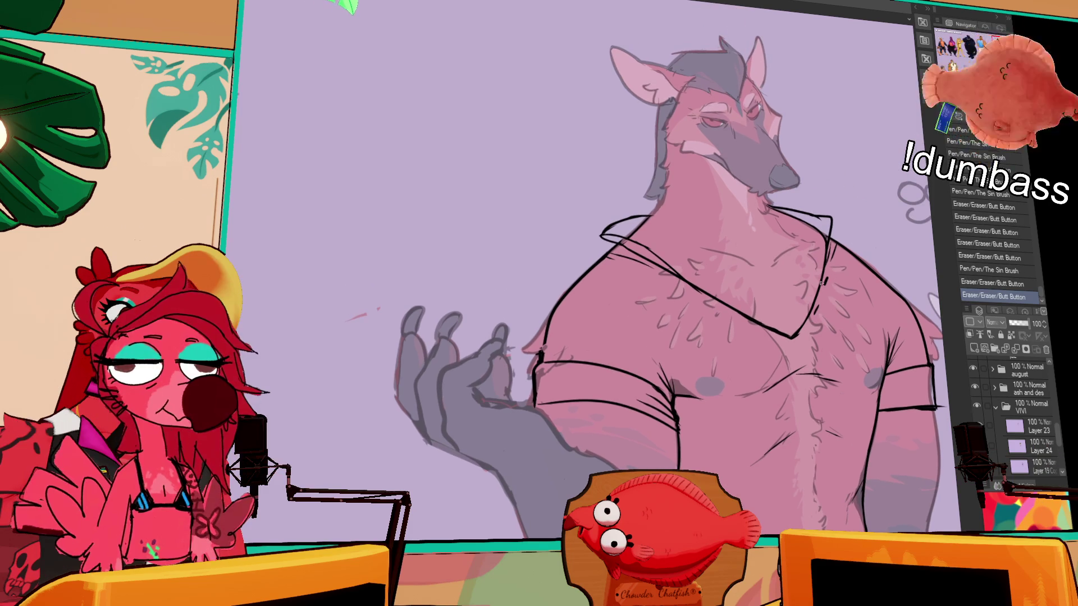
drag(814, 322, 817, 326)
drag(814, 323, 822, 278)
mouse_move(799, 312)
mouse_down()
mouse_move(783, 328)
mouse_move(791, 314)
mouse_up()
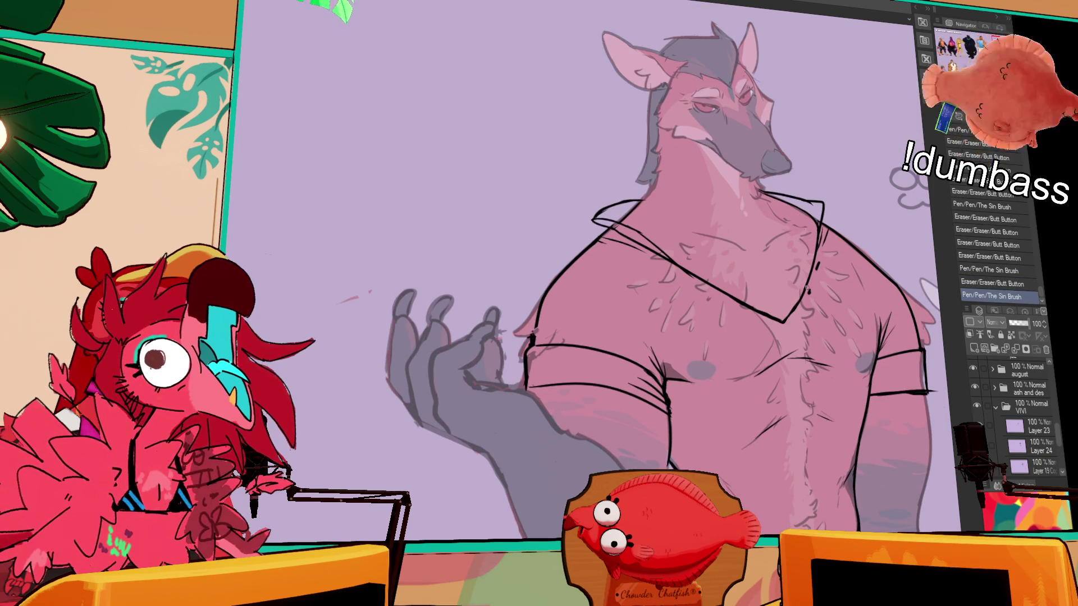
Touch up the small strokes near the chest, undoing and restoring until satisfied
drag(765, 217, 791, 251)
mouse_move(808, 295)
mouse_down()
mouse_move(789, 308)
mouse_move(802, 273)
mouse_up()
key(ctrl+z)
drag(826, 221, 843, 196)
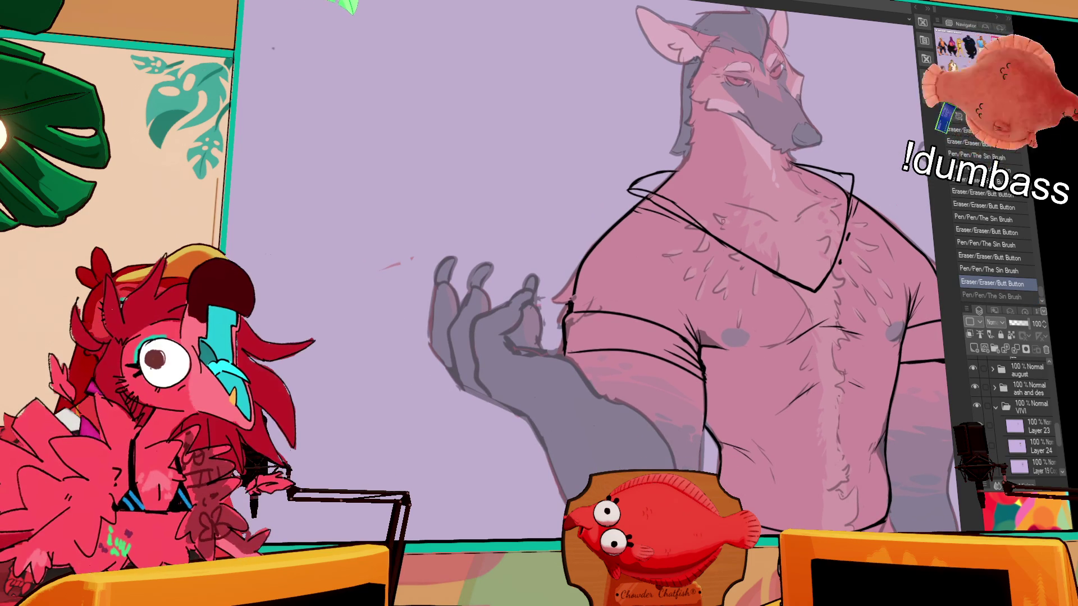
key(ctrl+y)
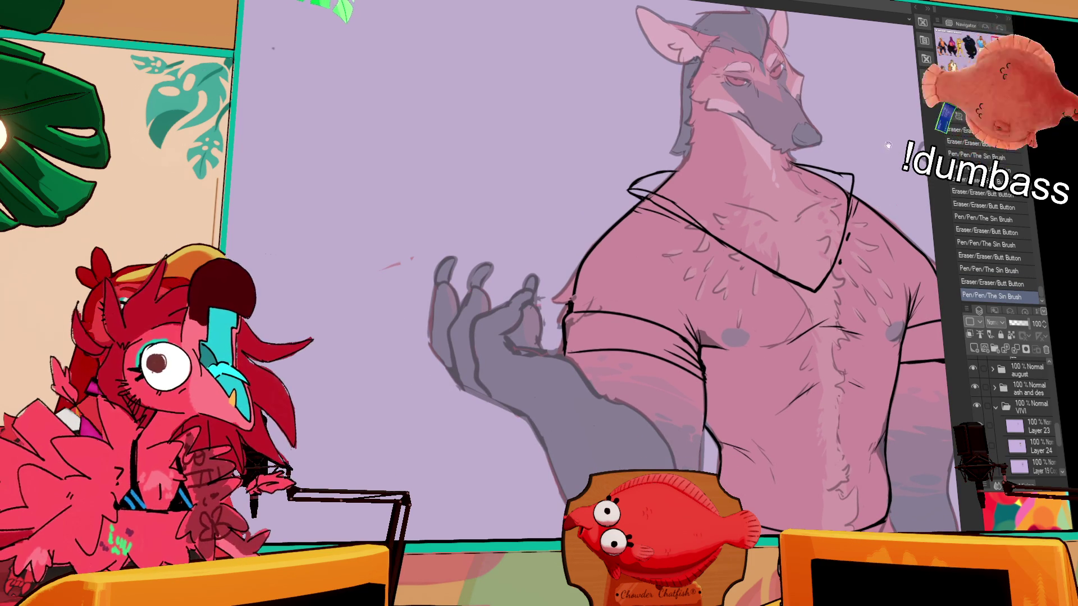
drag(883, 135, 875, 163)
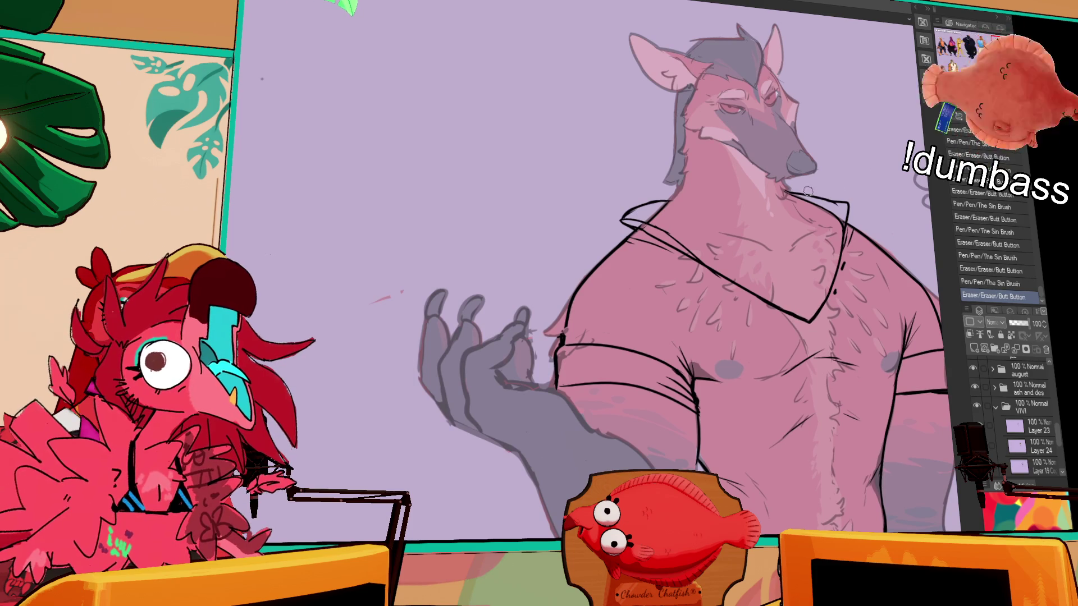
key(ctrl+z)
key(ctrl+y)
key(ctrl+y)
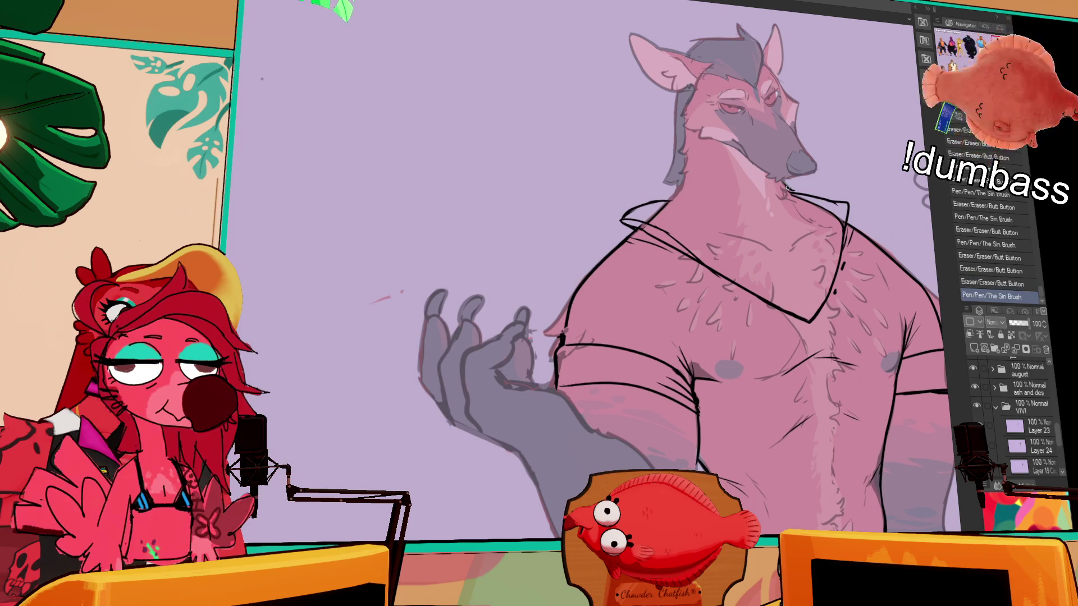
Add small strokes at the neck, erase marks around the collar, and touch up the torso
drag(788, 192, 788, 193)
drag(791, 192, 794, 190)
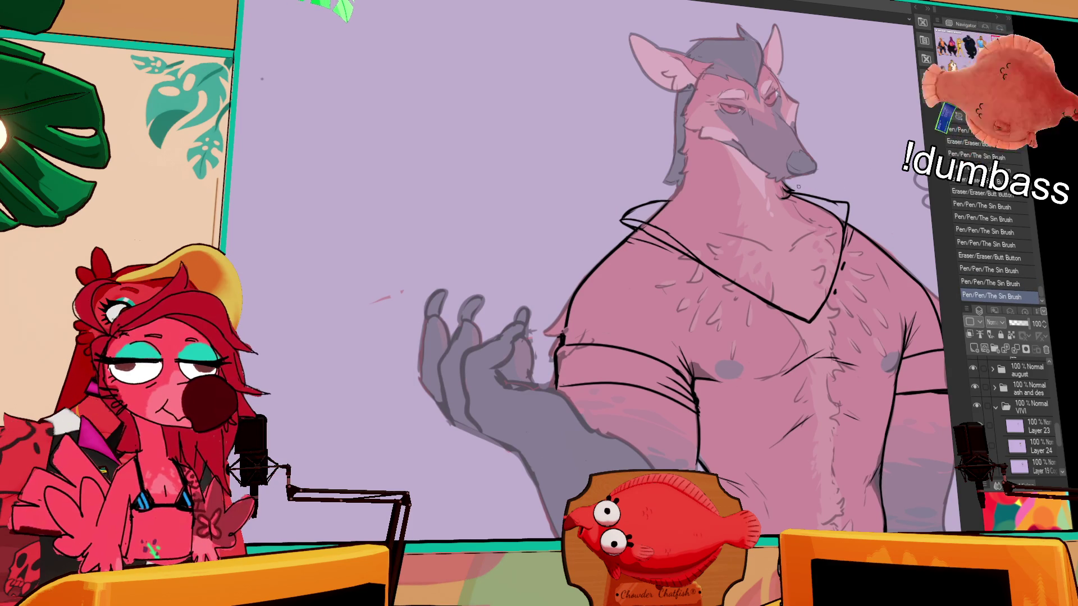
drag(725, 208, 765, 270)
drag(696, 275, 701, 268)
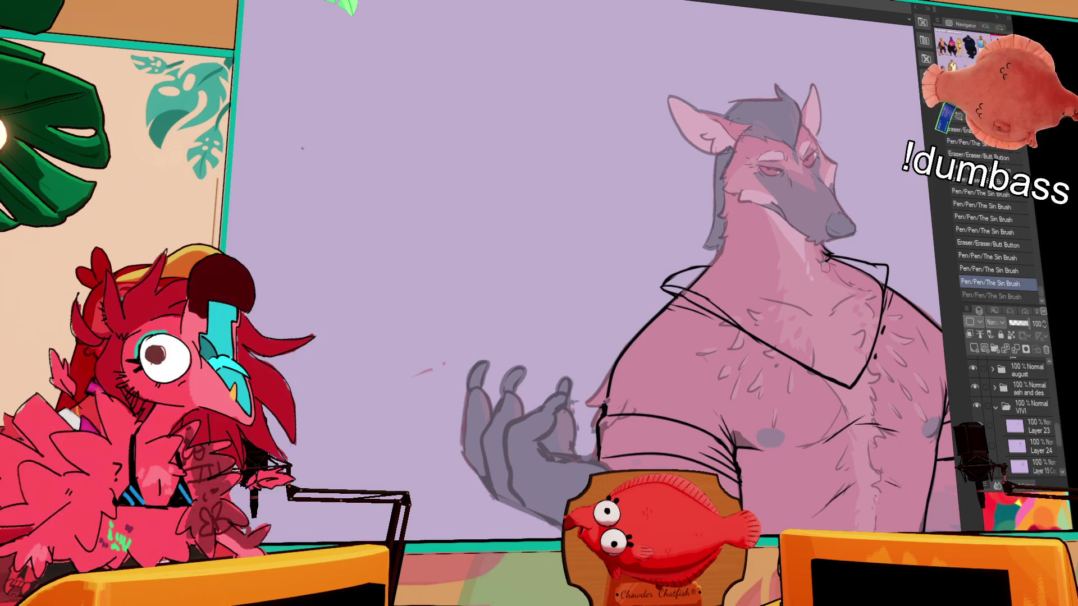
drag(825, 264, 842, 262)
mouse_move(859, 263)
mouse_down()
mouse_move(872, 264)
mouse_move(842, 259)
mouse_up()
drag(896, 305, 801, 114)
drag(788, 224, 761, 238)
mouse_move(852, 373)
mouse_down()
mouse_move(821, 273)
mouse_move(825, 210)
mouse_move(868, 132)
mouse_up()
Draw the briefs' line down the left hip from the waistband
key(ctrl+z)
drag(673, 160, 645, 272)
key(ctrl+z)
key(ctrl+z)
key(ctrl+y)
key(ctrl+z)
key(ctrl+y)
key(ctrl+z)
key(ctrl+y)
Draw the line down the right hip from the waistband, redoing it until it looks right
key(ctrl+z)
drag(838, 175, 857, 260)
key(ctrl+z)
key(ctrl+y)
key(ctrl+z)
key(ctrl+y)
key(ctrl+z)
drag(836, 180, 851, 288)
key(ctrl+z)
key(ctrl+z)
drag(842, 180, 859, 269)
key(ctrl+z)
key(ctrl+y)
key(ctrl+z)
drag(835, 175, 862, 294)
Redraw the left hip line and clean up its lower end
key(ctrl+z)
key(ctrl+y)
mouse_move(844, 242)
mouse_down()
mouse_move(836, 220)
mouse_move(785, 245)
mouse_up()
key(ctrl+z)
drag(670, 238, 650, 342)
drag(651, 292, 650, 342)
mouse_move(668, 244)
mouse_down()
mouse_move(651, 340)
mouse_move(642, 336)
mouse_up()
key(ctrl+z)
drag(657, 264, 641, 348)
key(ctrl+z)
Ink the briefs' waistband line across the waist, redrawing it once
drag(648, 293, 712, 237)
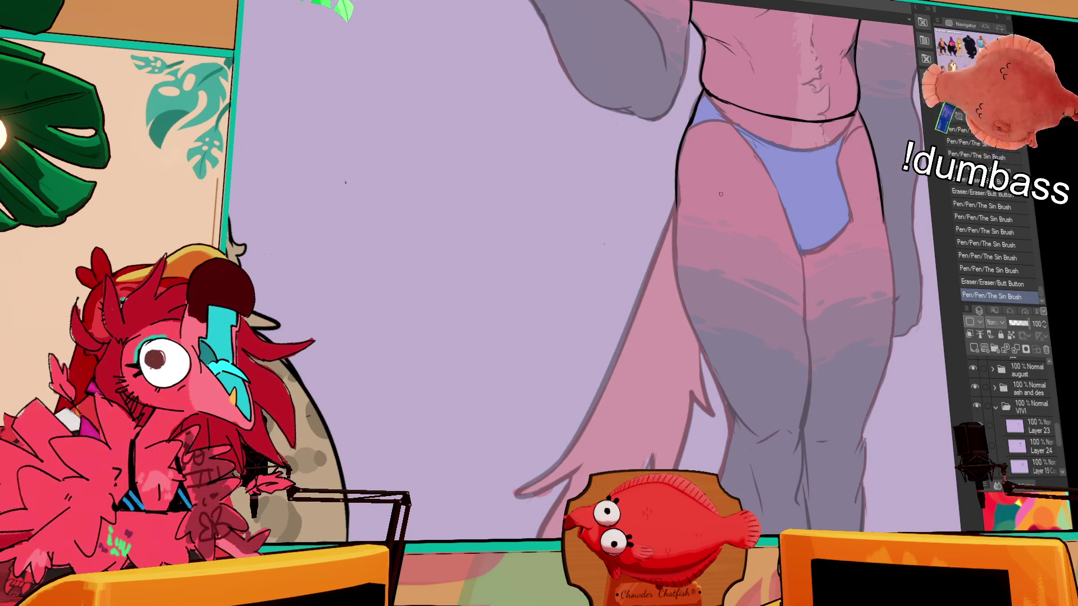
key(ctrl+z)
drag(783, 115, 788, 195)
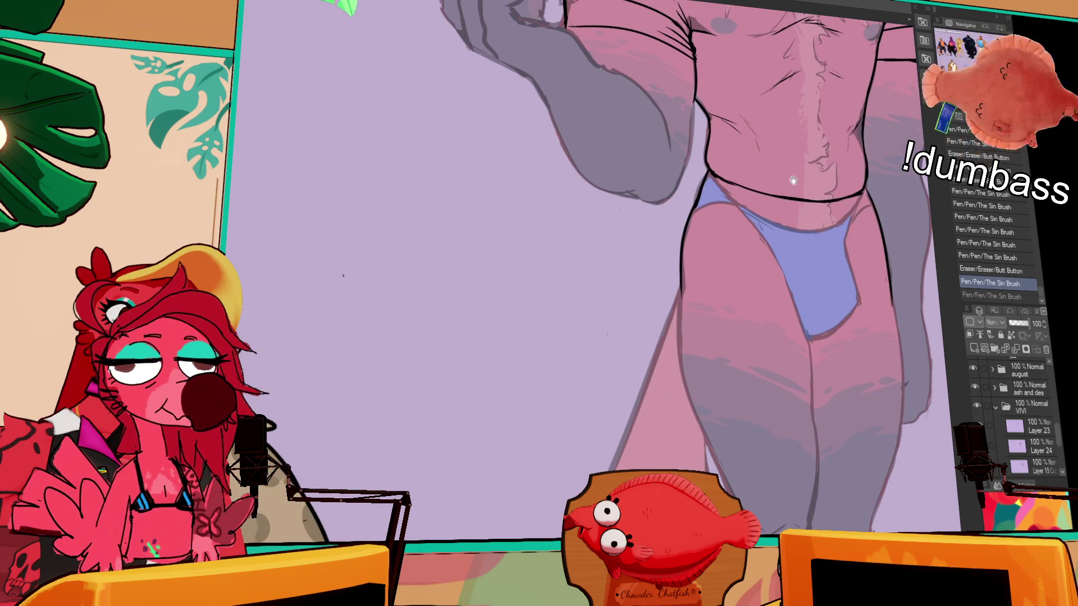
drag(702, 179, 864, 195)
key(ctrl+z)
drag(705, 180, 849, 200)
Ink the wristwatch band around the forearm
drag(751, 162, 784, 285)
mouse_move(564, 226)
mouse_down()
mouse_move(614, 185)
mouse_move(602, 228)
mouse_move(629, 198)
mouse_move(577, 238)
mouse_move(627, 187)
mouse_move(577, 233)
mouse_move(586, 244)
mouse_move(578, 230)
mouse_move(606, 210)
mouse_move(591, 206)
mouse_up()
key(ctrl+z)
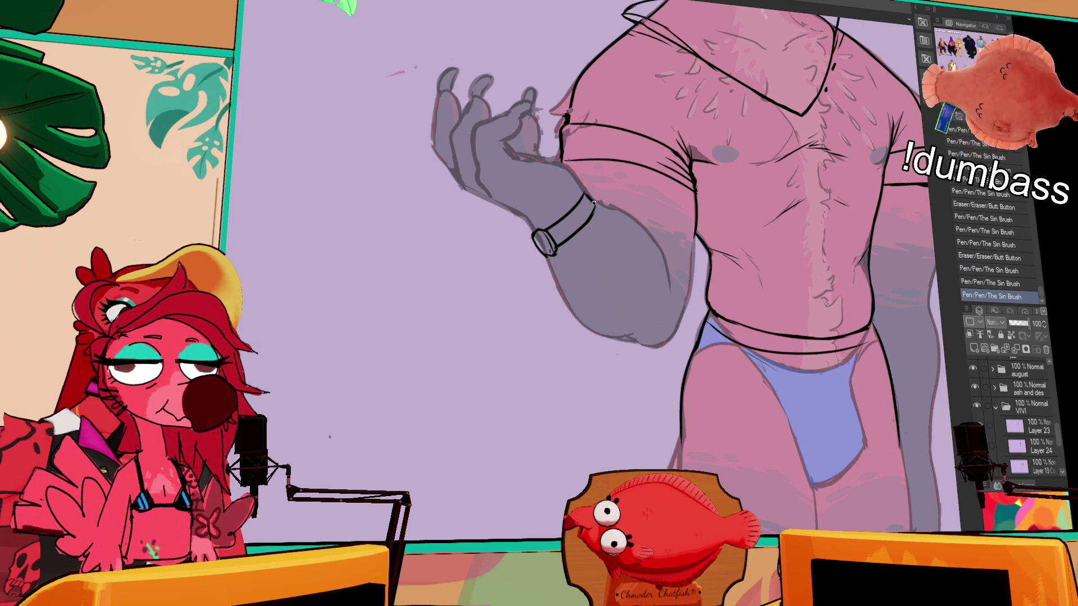
Erase the sleeve line's overshoot and add small ink touches to the shirt
mouse_move(783, 191)
mouse_down()
mouse_move(825, 164)
mouse_move(850, 189)
mouse_move(873, 182)
mouse_up()
mouse_move(877, 185)
mouse_down()
mouse_move(872, 172)
mouse_move(917, 215)
mouse_move(807, 206)
mouse_up()
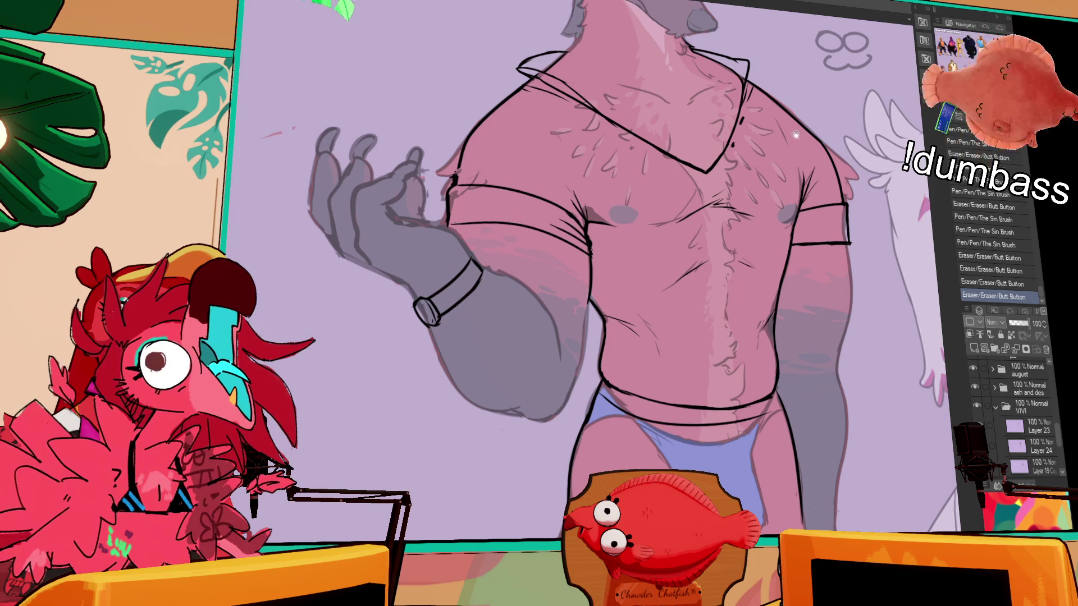
click(738, 238)
click(738, 238)
click(738, 238)
drag(803, 135, 825, 256)
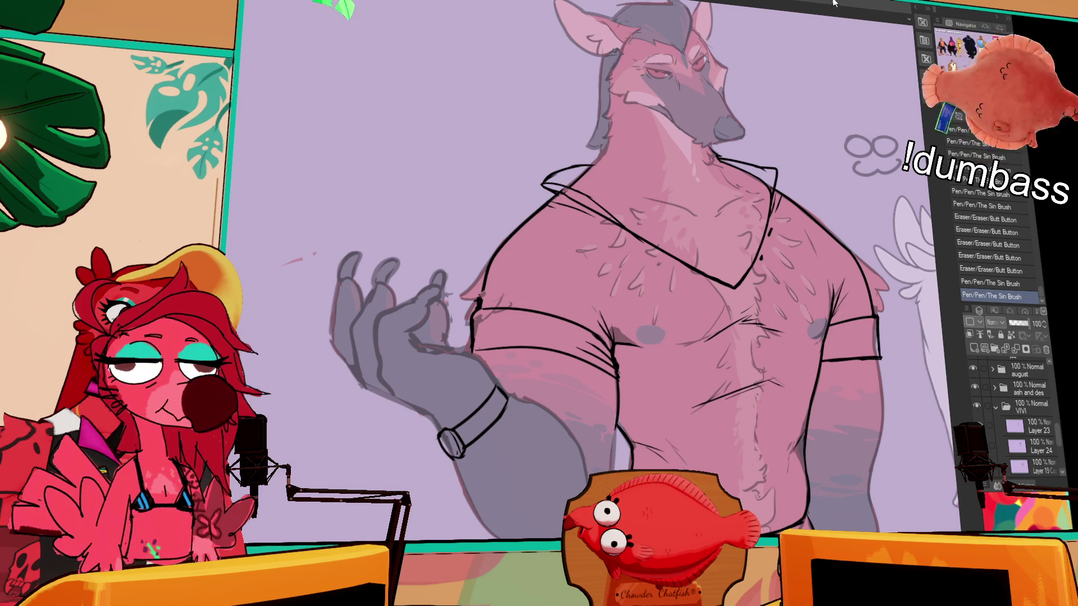
mouse_move(856, 288)
mouse_down()
mouse_move(865, 265)
mouse_move(865, 279)
mouse_up()
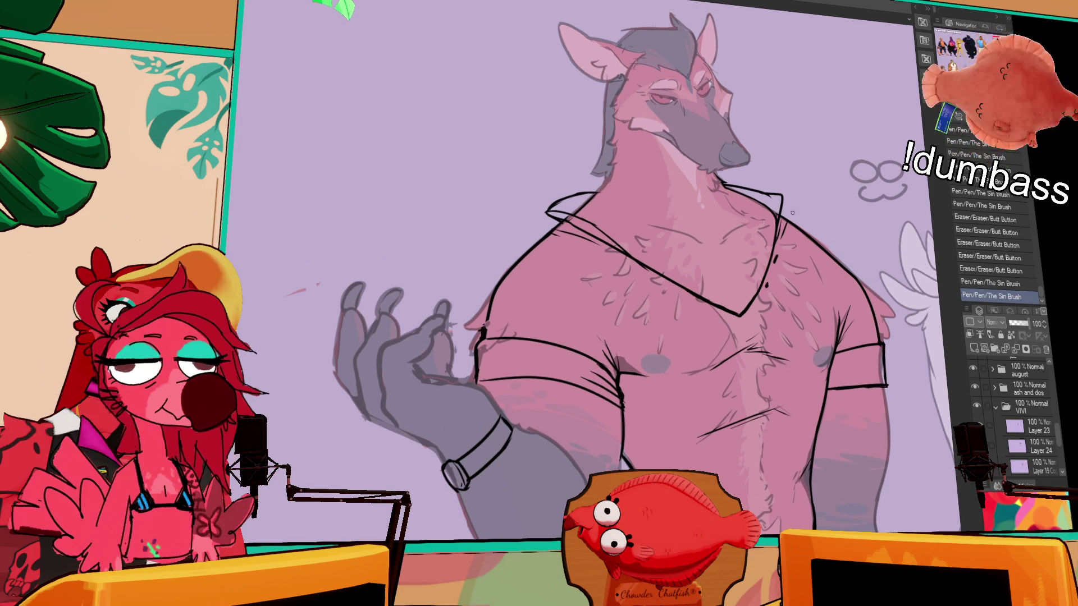
drag(716, 174, 777, 84)
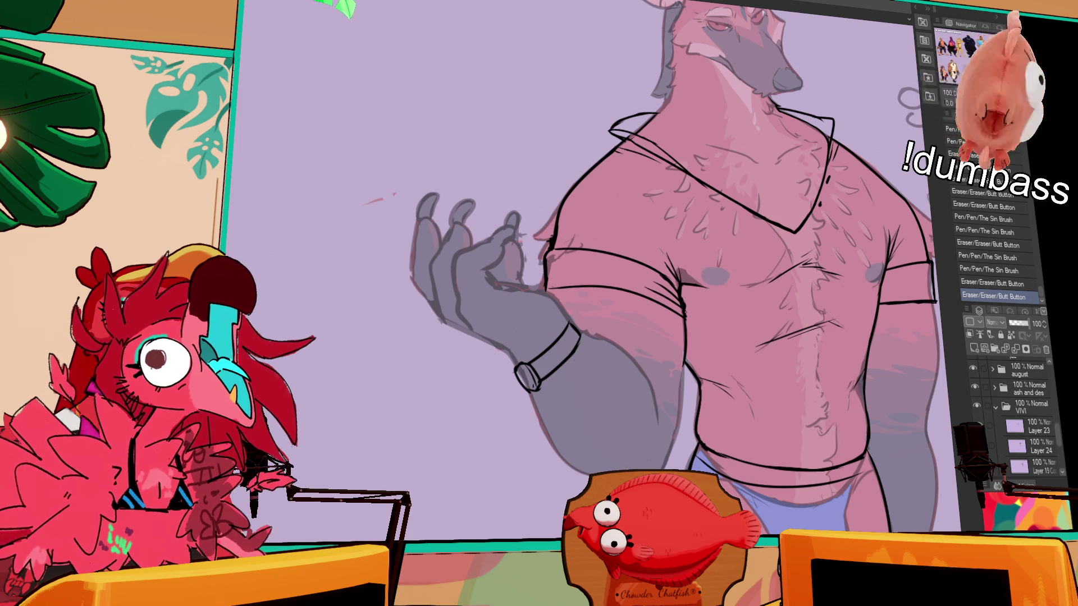
drag(865, 152, 837, 170)
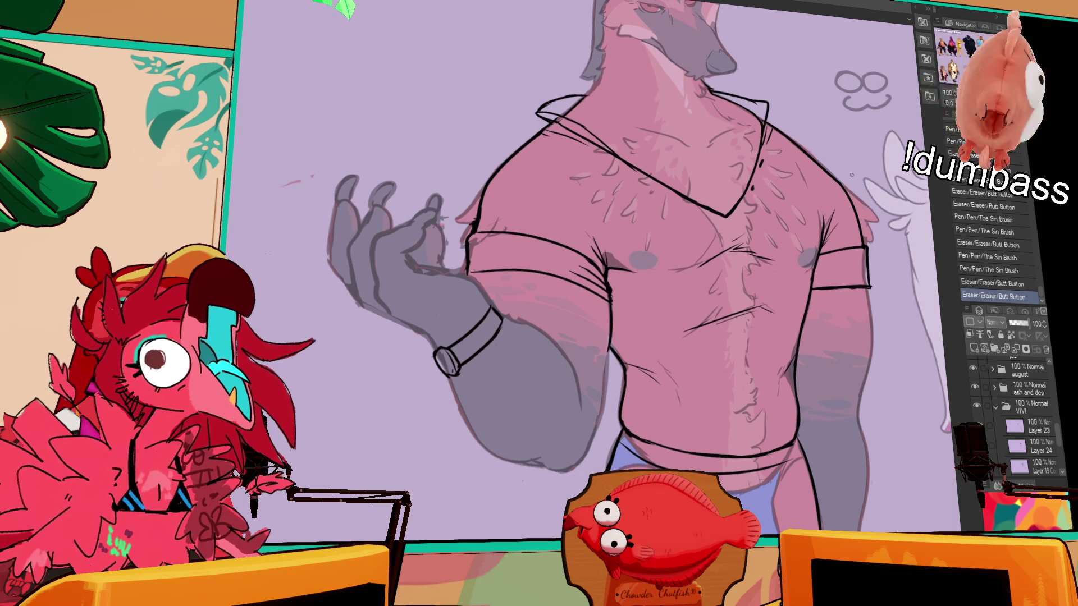
Remove a stray mark and ink the briefs' right edge down to the bottom corner
drag(895, 240, 856, 127)
click(859, 204)
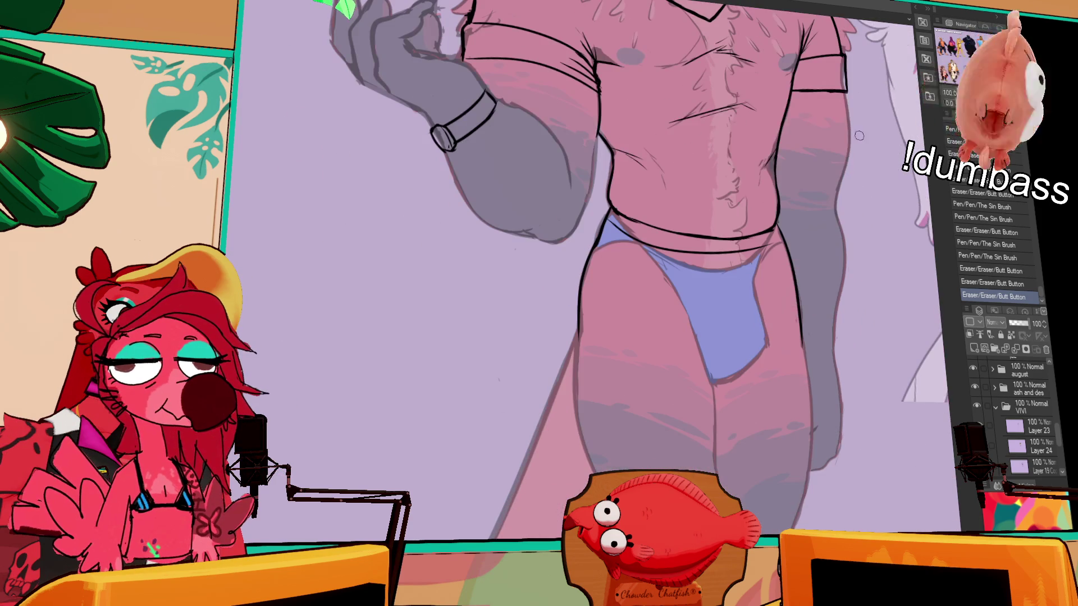
drag(764, 310, 720, 386)
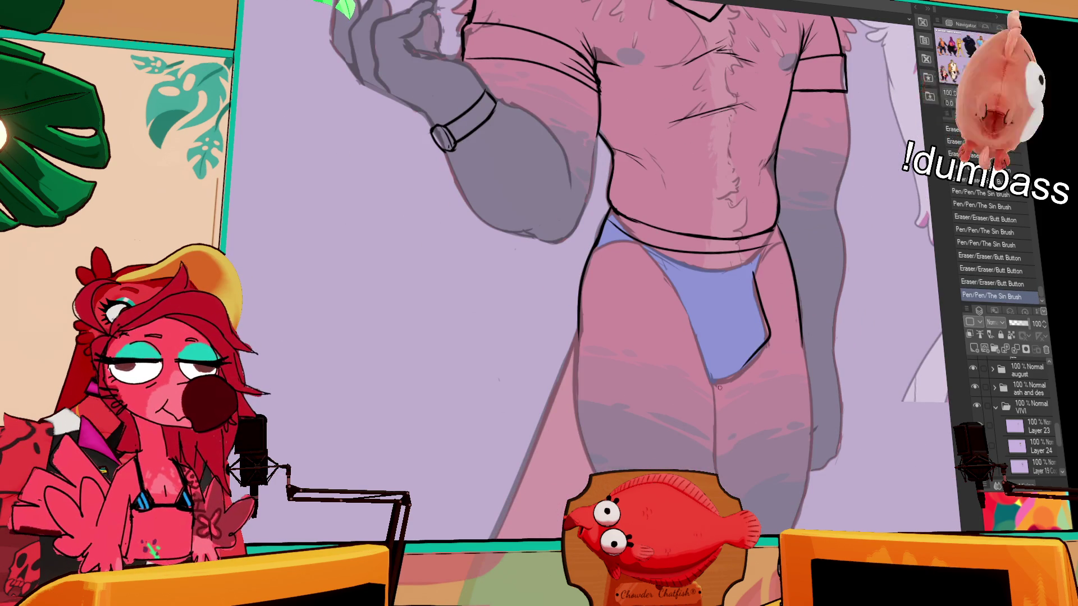
key(ctrl+z)
mouse_move(769, 332)
mouse_down()
mouse_move(721, 379)
mouse_move(771, 310)
mouse_up()
mouse_move(752, 348)
mouse_down()
mouse_move(733, 352)
mouse_move(762, 346)
mouse_up()
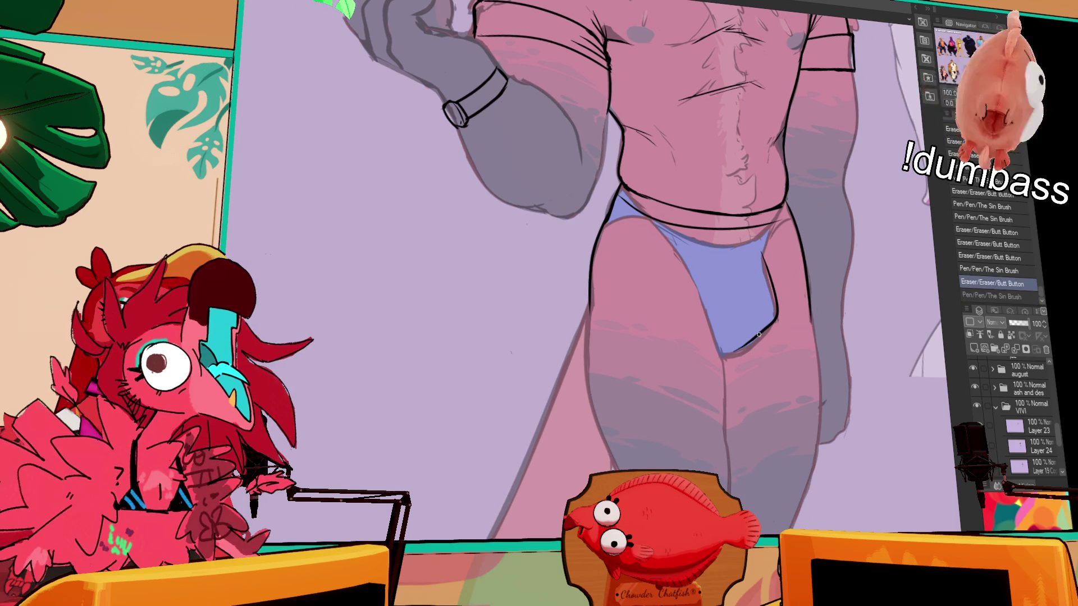
Ink the briefs' left edge down to the corner, redrawing it until it sits right
key(ctrl+z)
drag(673, 268, 727, 355)
key(ctrl+z)
drag(678, 285, 724, 353)
mouse_move(668, 261)
mouse_down()
mouse_move(725, 353)
mouse_move(749, 340)
mouse_up()
key(ctrl+z)
key(ctrl+y)
Clean up the briefs' bottom corner, adding inner lines and softening the right edge
drag(795, 283, 777, 334)
drag(766, 326, 777, 337)
mouse_move(762, 234)
mouse_down()
mouse_move(787, 238)
mouse_move(775, 284)
mouse_up()
drag(749, 249, 764, 317)
mouse_move(730, 251)
mouse_down()
mouse_move(746, 321)
mouse_move(759, 250)
mouse_up()
Draw the U-shaped bulge line inside the briefs and trim its overshoot
mouse_move(791, 307)
mouse_down()
mouse_move(794, 316)
mouse_move(759, 240)
mouse_up()
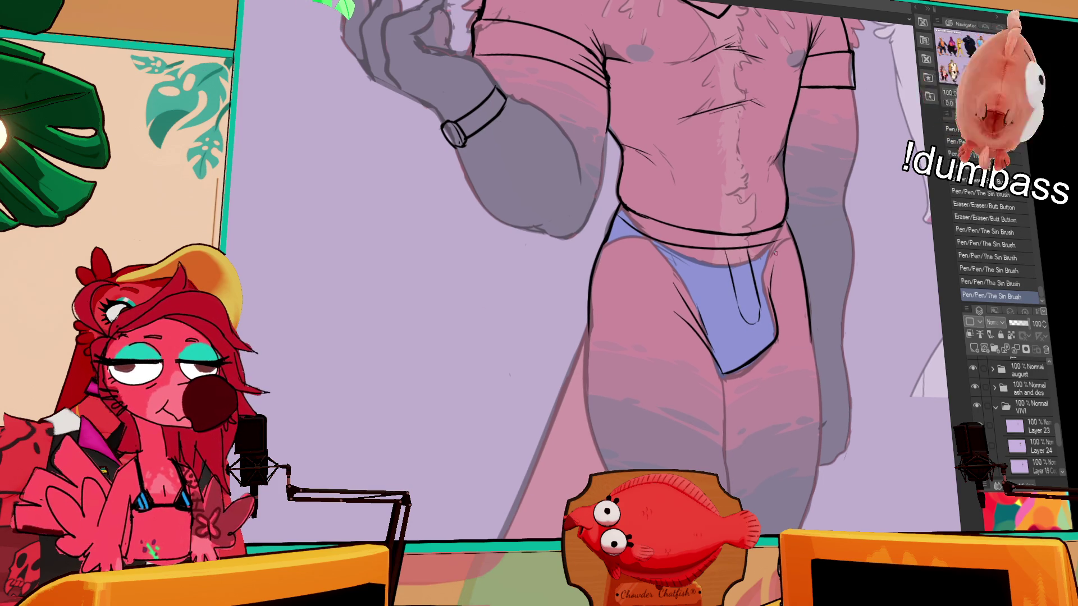
mouse_move(780, 301)
mouse_down()
mouse_move(767, 268)
mouse_move(763, 293)
mouse_move(765, 284)
mouse_up()
mouse_move(764, 245)
mouse_down()
mouse_move(755, 269)
mouse_move(755, 230)
mouse_move(763, 281)
mouse_up()
key(ctrl+z)
drag(755, 225, 768, 282)
drag(753, 224, 766, 293)
key(ctrl+z)
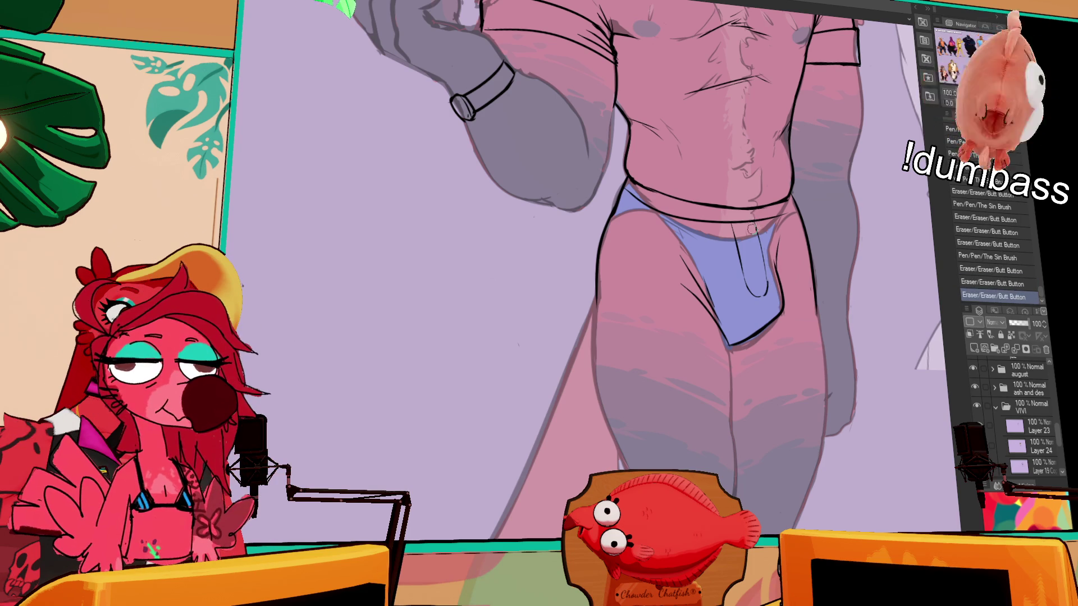
Retouch the ink along the briefs' waistband edges
drag(815, 222, 820, 229)
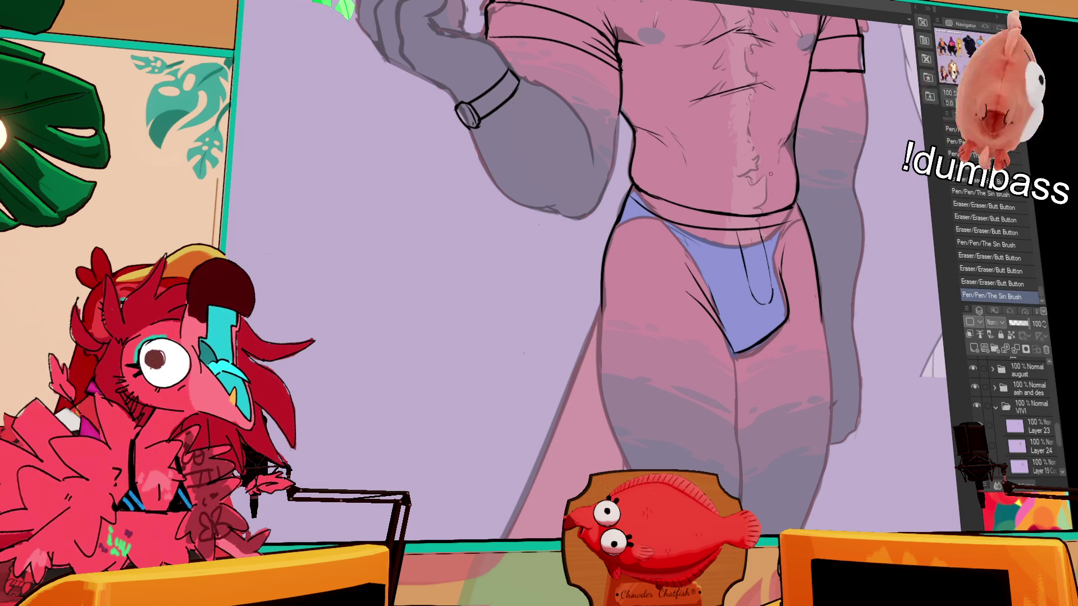
mouse_move(699, 224)
mouse_down()
mouse_move(759, 225)
mouse_move(737, 229)
mouse_move(810, 190)
mouse_up()
mouse_move(793, 227)
mouse_down()
mouse_move(778, 224)
mouse_move(798, 204)
mouse_up()
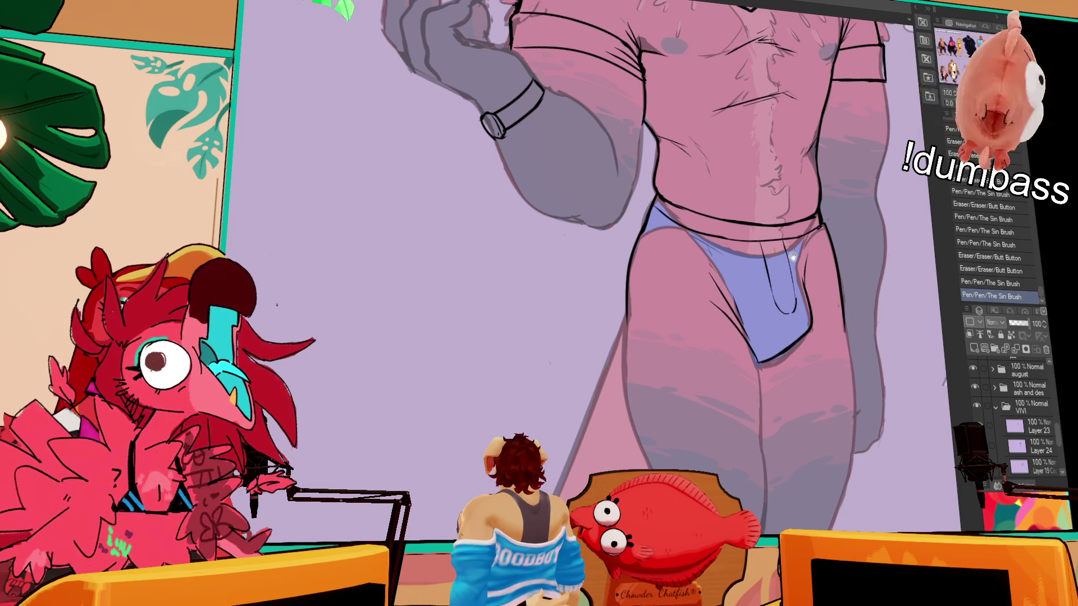
mouse_move(854, 245)
mouse_down()
mouse_move(794, 272)
mouse_move(760, 253)
mouse_move(764, 230)
mouse_move(765, 252)
mouse_up()
Retouch the briefs' lower edge and test a short stroke by the leg outline
scroll(766, 242, down, 2)
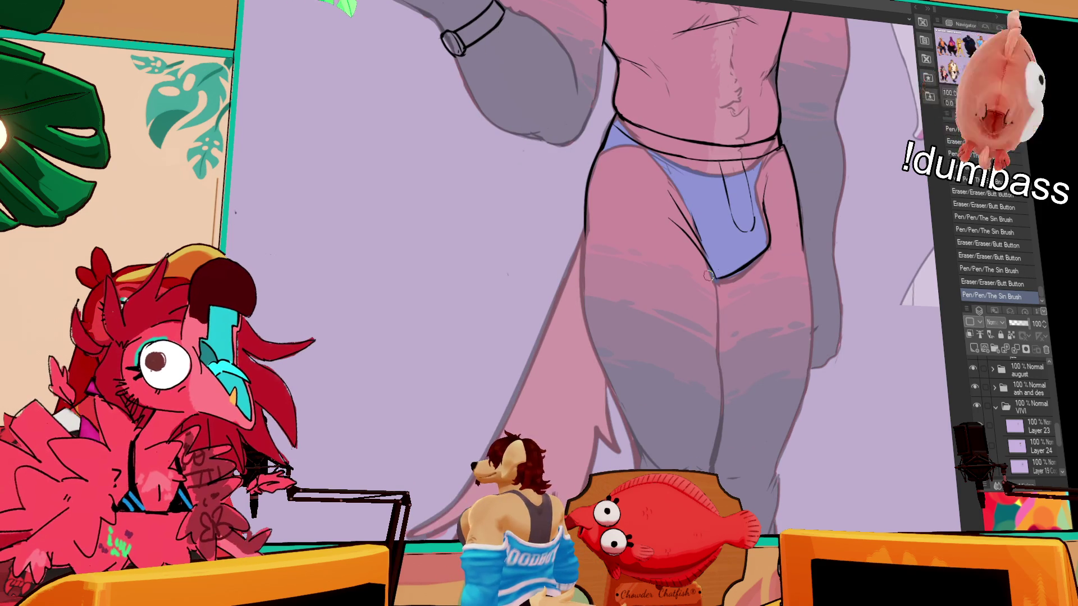
drag(714, 277, 715, 297)
drag(818, 211, 819, 223)
drag(810, 251, 869, 215)
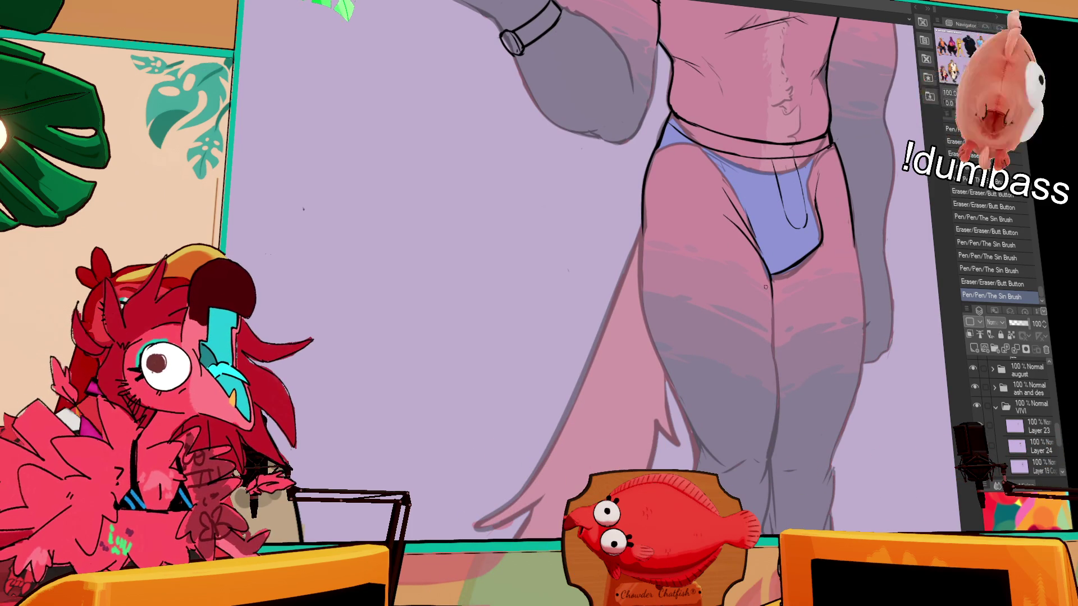
mouse_move(643, 242)
mouse_down()
mouse_move(722, 212)
mouse_move(721, 256)
mouse_up()
key(ctrl+z)
mouse_move(720, 193)
mouse_down()
mouse_move(735, 330)
mouse_move(735, 311)
mouse_move(757, 353)
mouse_move(723, 295)
mouse_move(749, 354)
mouse_move(724, 274)
mouse_move(747, 337)
mouse_move(736, 341)
mouse_move(712, 312)
mouse_move(728, 365)
mouse_up()
key(ctrl+z)
key(ctrl+z)
key(ctrl+z)
key(ctrl+z)
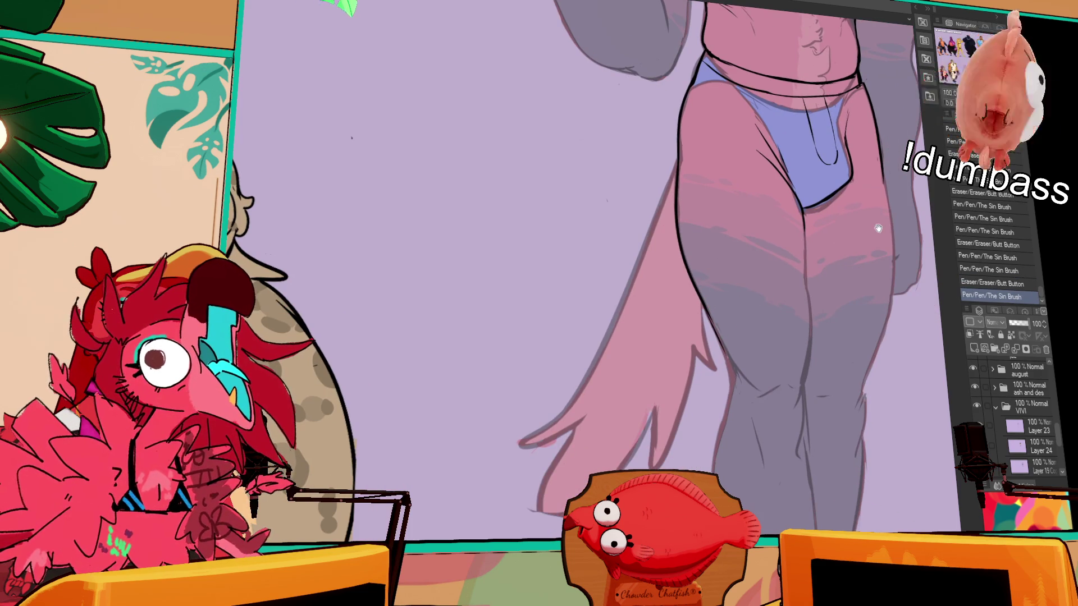
Erase and re-ink a spot by the leg, then trim a bit of line near the briefs
drag(882, 241, 871, 166)
mouse_move(692, 309)
mouse_down()
mouse_move(683, 317)
mouse_move(697, 368)
mouse_up()
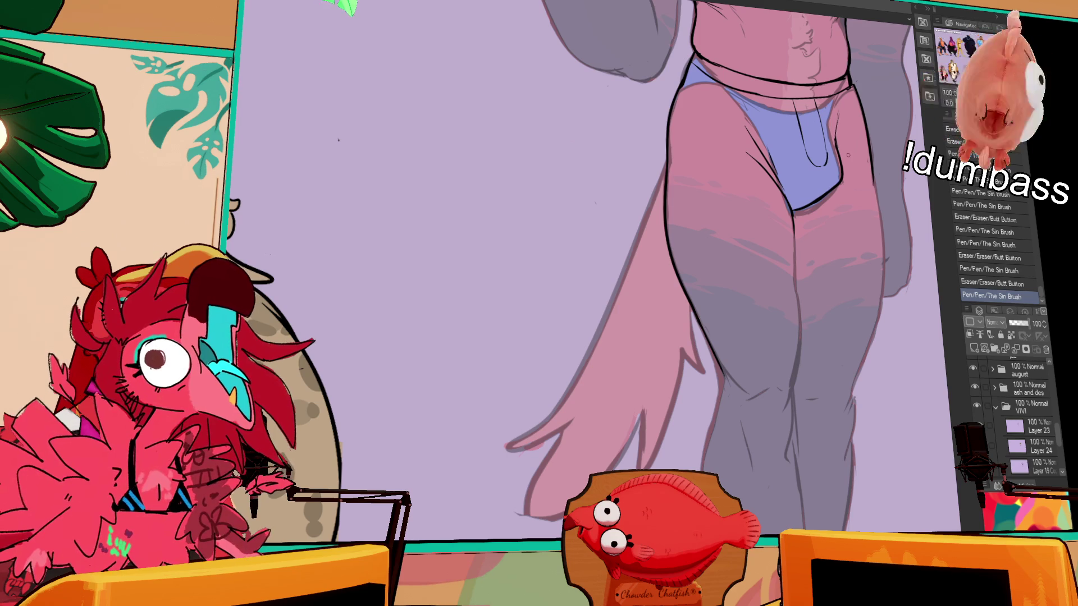
drag(862, 83, 857, 155)
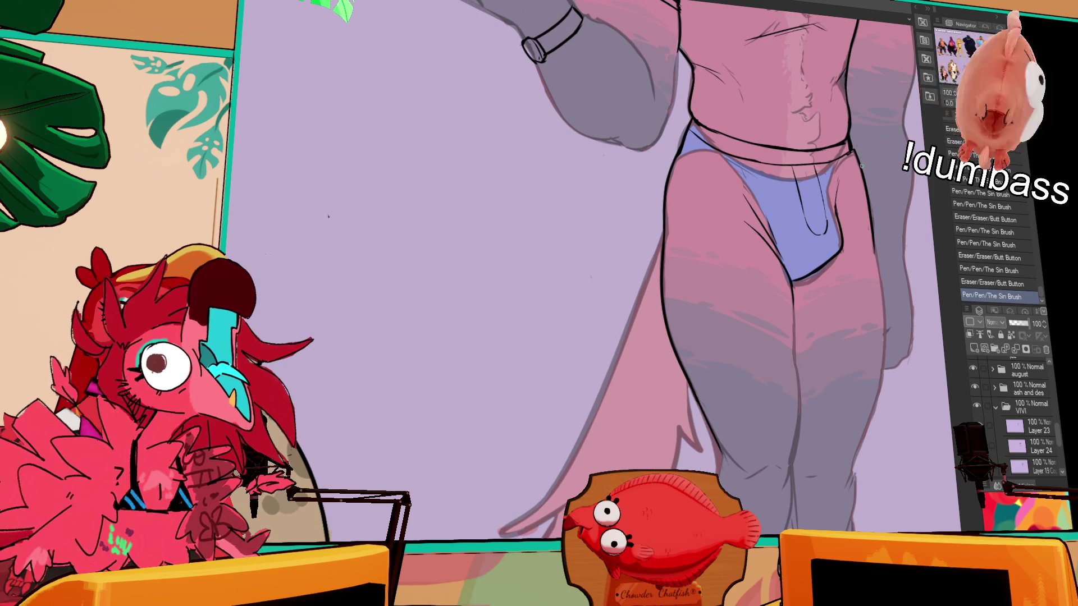
mouse_move(832, 205)
mouse_down()
mouse_move(835, 182)
mouse_move(886, 201)
mouse_up()
scroll(846, 254, down, 1)
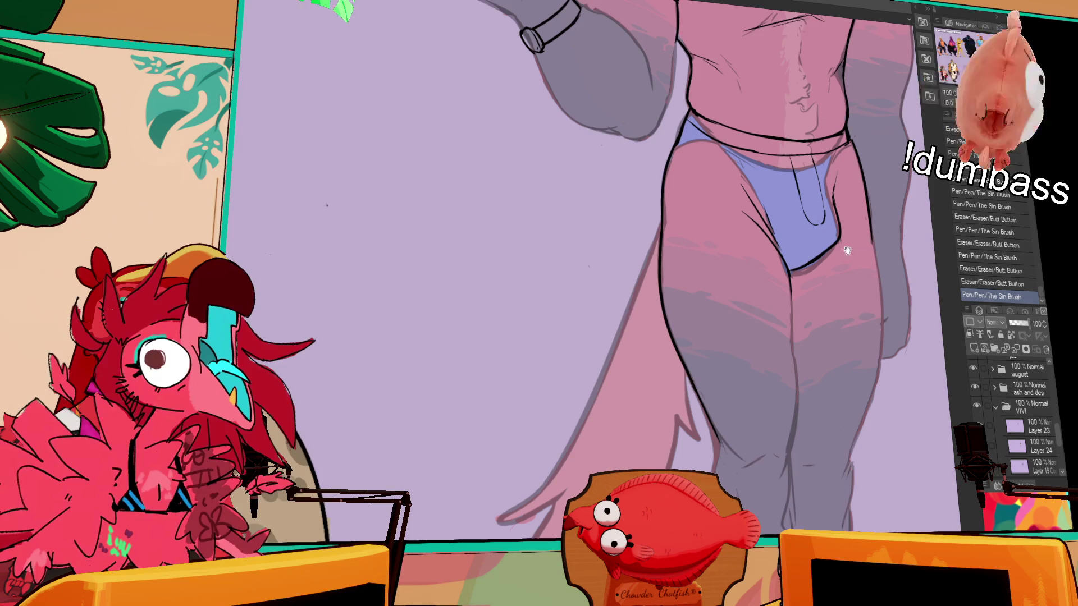
key(ctrl+z)
mouse_move(825, 229)
mouse_down()
mouse_move(796, 247)
mouse_move(807, 246)
mouse_move(795, 266)
mouse_move(808, 247)
mouse_up()
key(ctrl+z)
key(ctrl+z)
key(ctrl+z)
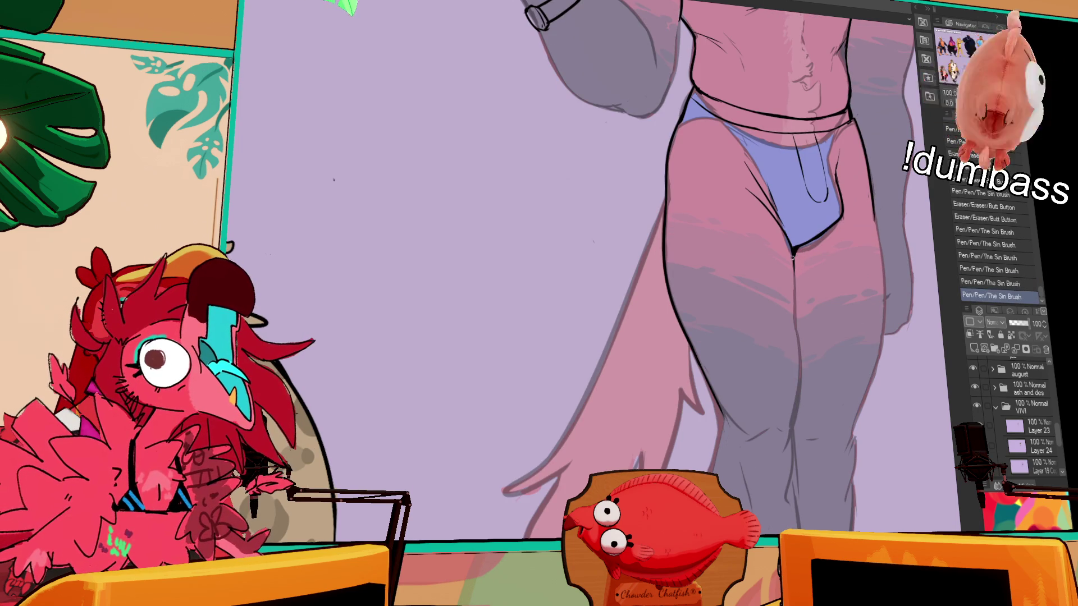
Compare the latest line with and without it, leaving it in place
mouse_move(849, 179)
mouse_down()
mouse_move(832, 258)
mouse_move(829, 210)
mouse_move(832, 247)
mouse_up()
key(ctrl+z)
key(ctrl+y)
key(ctrl+z)
key(ctrl+y)
key(ctrl+z)
key(ctrl+y)
Rework the line at the briefs' edge near the thigh and keep the new version
drag(828, 208, 831, 240)
key(ctrl+z)
key(ctrl+y)
key(ctrl+z)
key(ctrl+y)
key(ctrl+z)
key(ctrl+y)
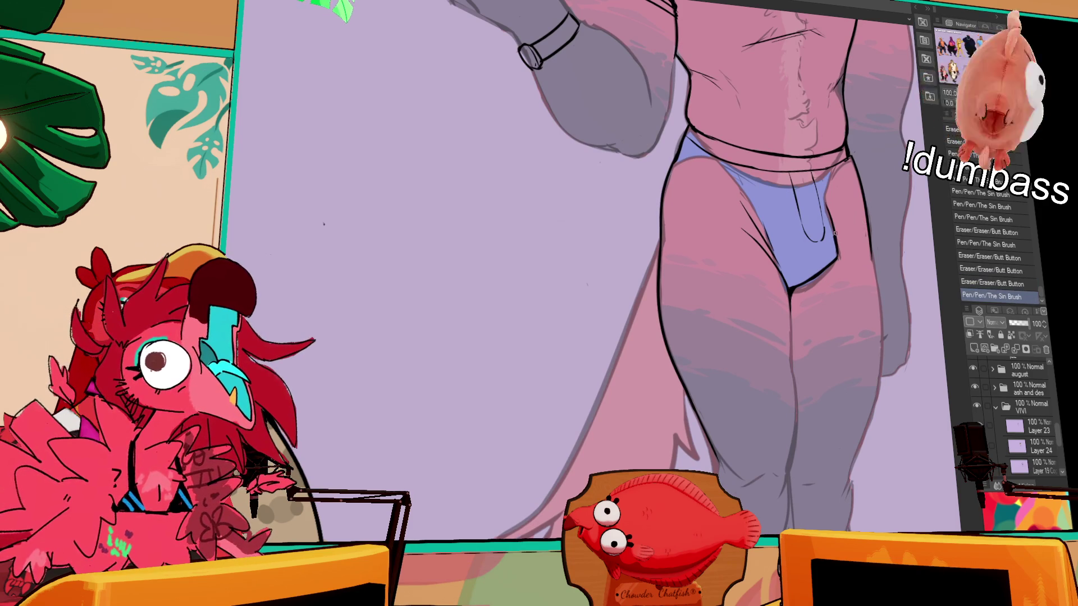
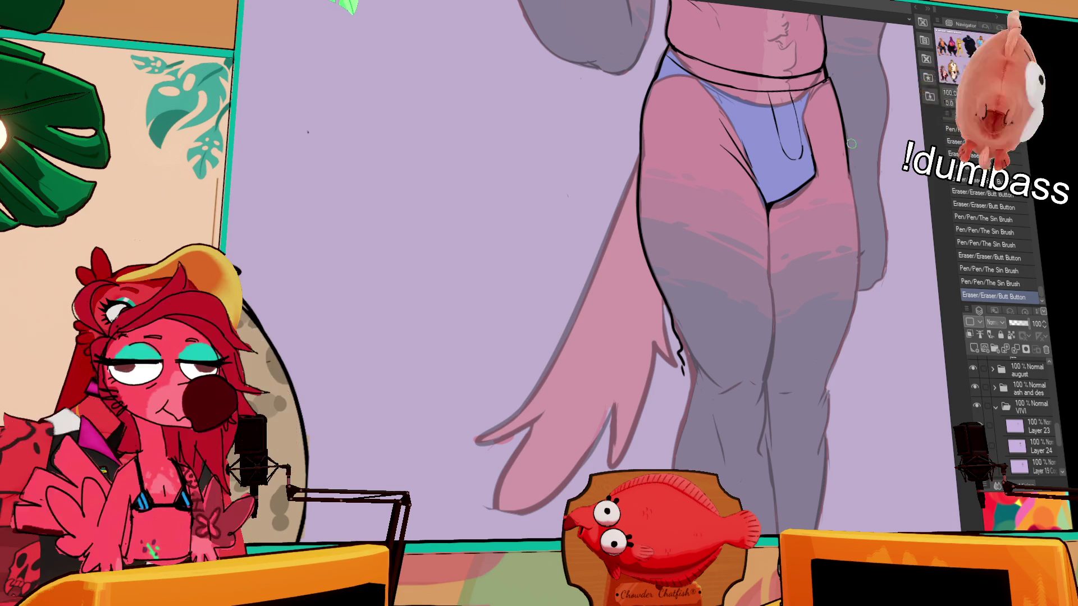
Touch up small marks on the leg outline and redraw the short upper-thigh stroke
mouse_move(825, 161)
mouse_down()
mouse_move(820, 242)
mouse_move(816, 224)
mouse_up()
key(ctrl+z)
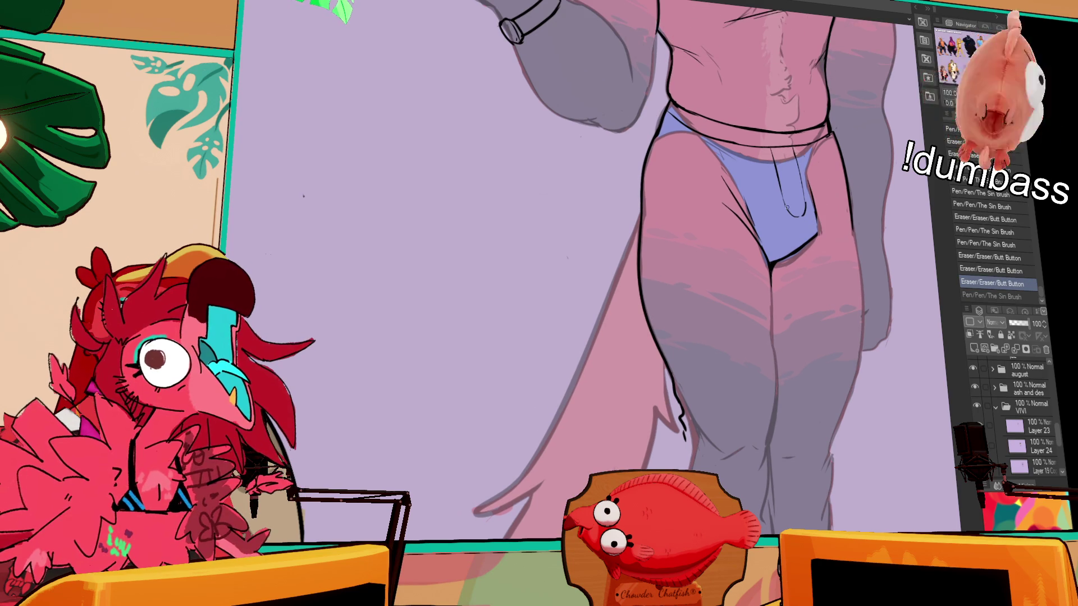
mouse_move(715, 402)
mouse_down()
mouse_move(720, 378)
mouse_move(692, 393)
mouse_move(714, 401)
mouse_move(699, 396)
mouse_up()
key(ctrl+z)
mouse_move(687, 388)
mouse_down()
mouse_move(710, 401)
mouse_move(698, 398)
mouse_move(712, 410)
mouse_move(706, 403)
mouse_move(696, 432)
mouse_up()
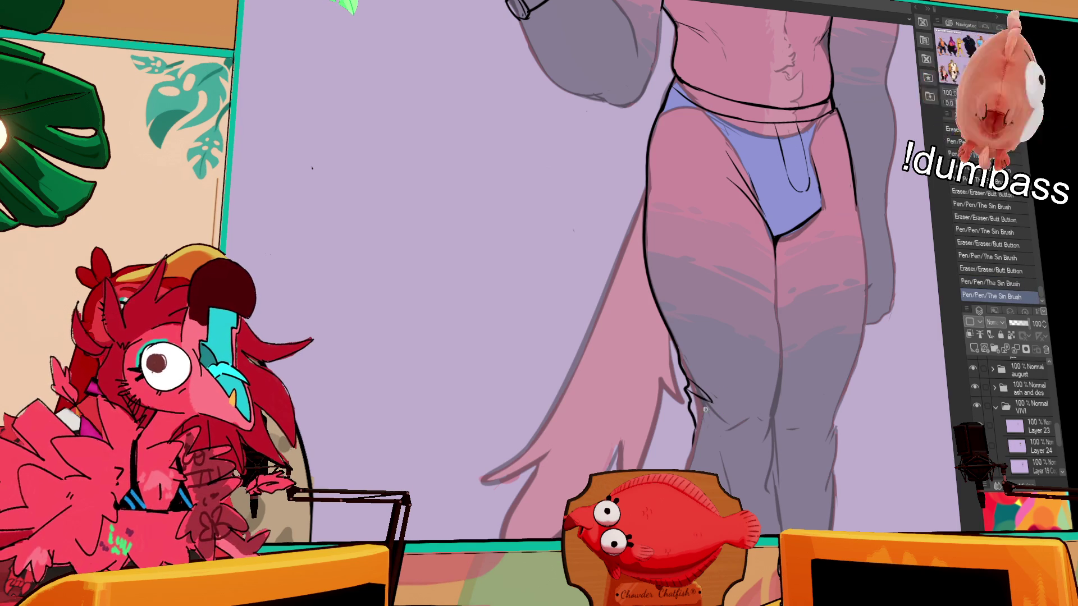
Redraw the outer and inner thigh contour lines, retrying strokes until they look clean
drag(781, 291, 787, 263)
drag(781, 220, 783, 337)
key(ctrl+z)
key(ctrl+z)
key(ctrl+z)
drag(783, 288, 787, 375)
key(ctrl+z)
drag(783, 272, 788, 364)
Erase and redraw the contour near the knee, then redraw the left thigh contour line
key(ctrl+z)
key(ctrl+z)
drag(784, 270, 770, 393)
key(ctrl+z)
drag(699, 390, 693, 449)
drag(701, 389, 686, 469)
mouse_move(701, 410)
mouse_down()
mouse_move(727, 265)
mouse_move(725, 301)
mouse_up()
key(ctrl+z)
key(ctrl+z)
drag(732, 252, 725, 363)
key(ctrl+z)
key(ctrl+z)
drag(736, 252, 723, 371)
key(ctrl+z)
drag(732, 276, 724, 345)
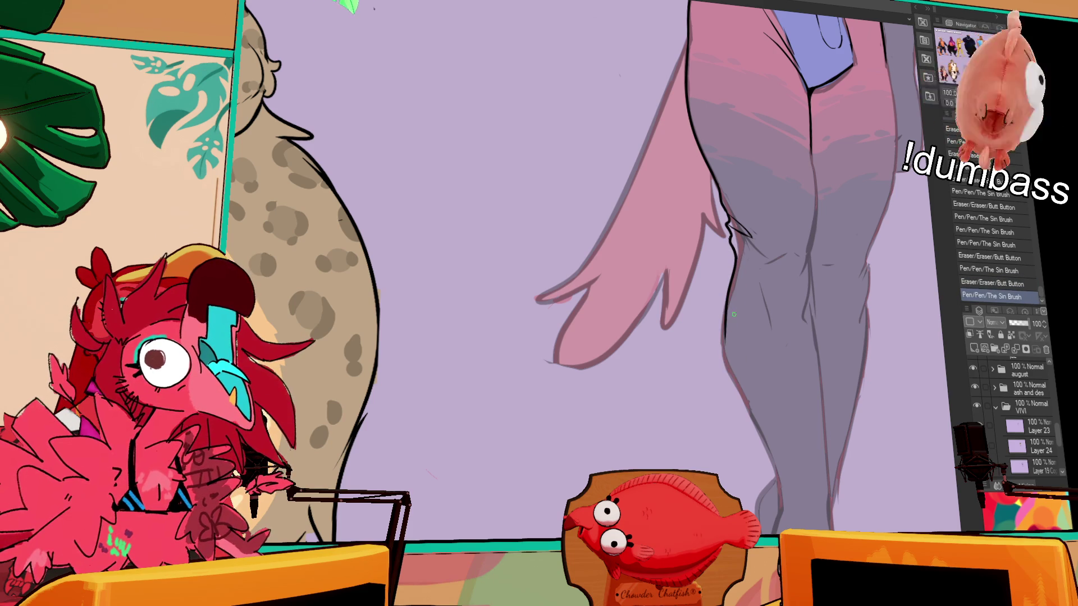
Redraw the lower thigh contour line, retrying the stroke repeatedly until clean
key(ctrl+z)
drag(727, 295, 724, 390)
key(ctrl+z)
key(ctrl+z)
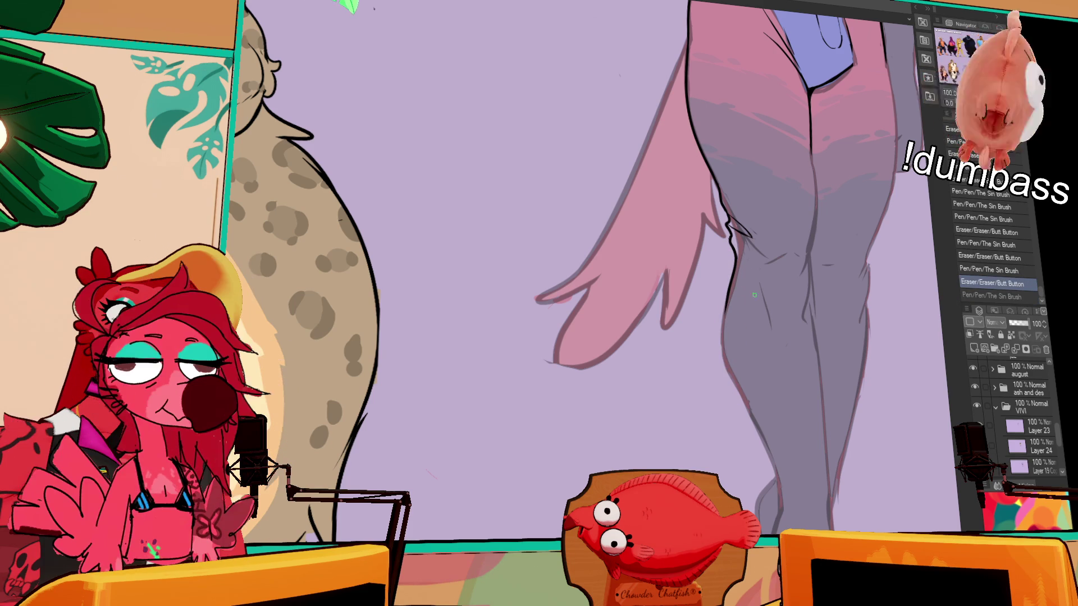
drag(730, 314, 723, 361)
key(ctrl+z)
drag(733, 291, 724, 399)
key(ctrl+z)
key(ctrl+z)
mouse_move(735, 338)
mouse_down()
mouse_move(724, 408)
mouse_move(755, 428)
mouse_up()
key(ctrl+z)
key(ctrl+z)
drag(739, 387, 772, 470)
key(ctrl+z)
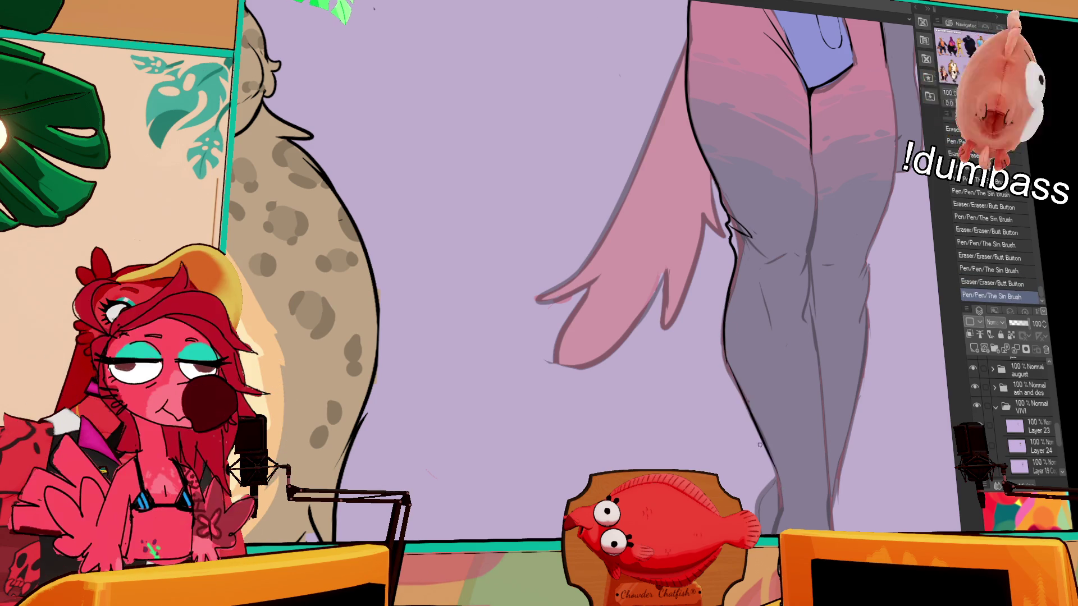
drag(724, 343, 761, 426)
key(ctrl+z)
drag(724, 347, 766, 440)
key(ctrl+z)
key(ctrl+z)
mouse_move(723, 345)
mouse_down()
mouse_move(768, 444)
mouse_move(755, 456)
mouse_up()
Erase the lower black leg line, then restore it with undo and redo
drag(767, 375, 783, 395)
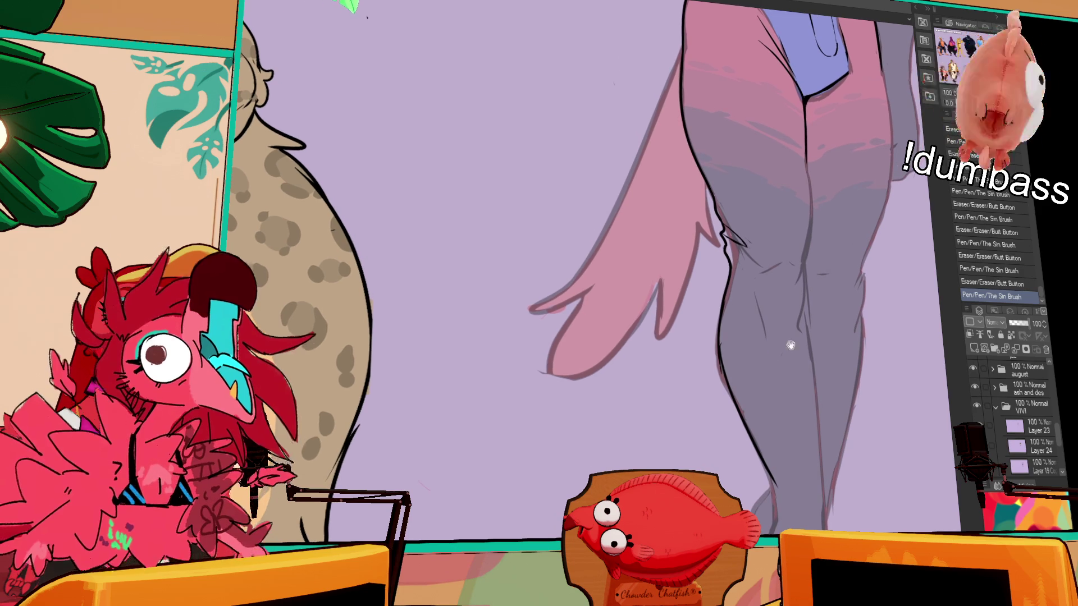
drag(782, 338, 779, 320)
mouse_move(788, 374)
mouse_down()
mouse_move(759, 456)
mouse_move(717, 352)
mouse_move(736, 415)
mouse_up()
key(e)
key(ctrl+z)
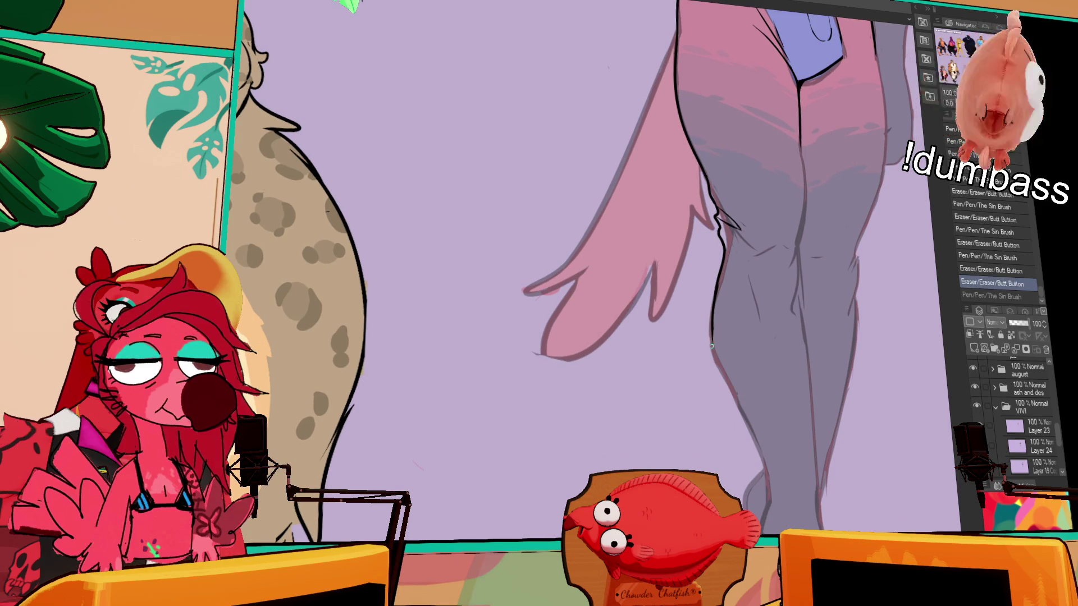
drag(742, 367, 743, 375)
key(ctrl+y)
key(ctrl+z)
key(ctrl+y)
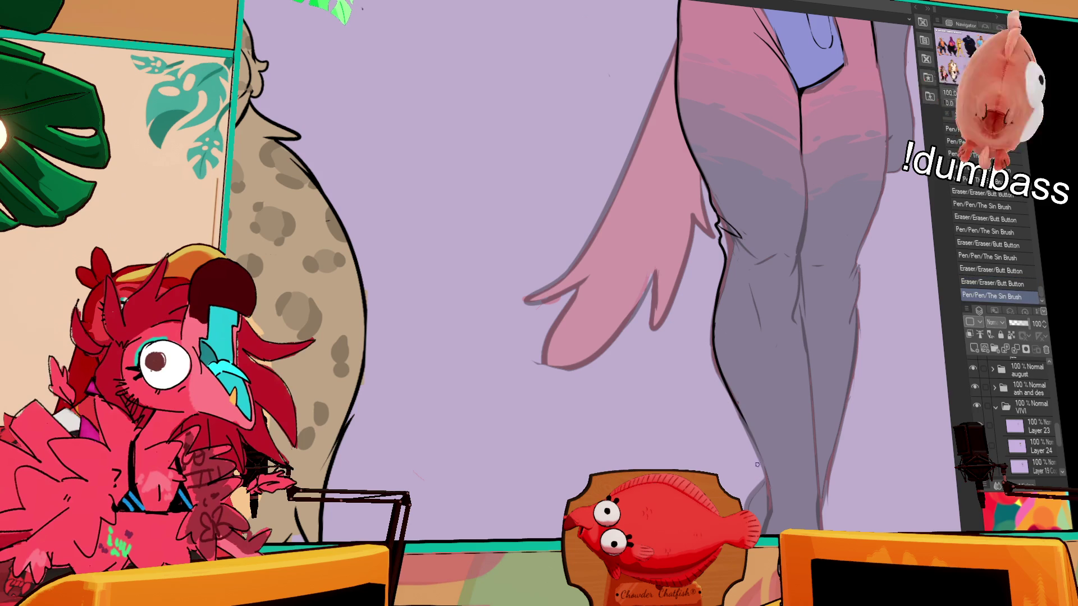
Draw lines across the knee and redraw the inner-leg line
mouse_move(726, 256)
mouse_down()
mouse_move(740, 277)
mouse_move(743, 237)
mouse_up()
mouse_move(814, 239)
mouse_down()
mouse_move(772, 261)
mouse_move(769, 294)
mouse_move(791, 289)
mouse_move(816, 218)
mouse_up()
key(ctrl+z)
key(ctrl+y)
key(ctrl+z)
key(ctrl+y)
key(ctrl+z)
mouse_move(808, 291)
mouse_down()
mouse_move(807, 163)
mouse_move(806, 302)
mouse_up()
key(ctrl+z)
key(ctrl+z)
mouse_move(812, 177)
mouse_down()
mouse_move(807, 289)
mouse_move(810, 216)
mouse_up()
Erase part of the inner-leg line and redraw the knee crease lines
key(ctrl+z)
drag(796, 273, 798, 256)
drag(800, 256, 803, 337)
key(ctrl+z)
scroll(801, 244, down, 2)
key(ctrl+z)
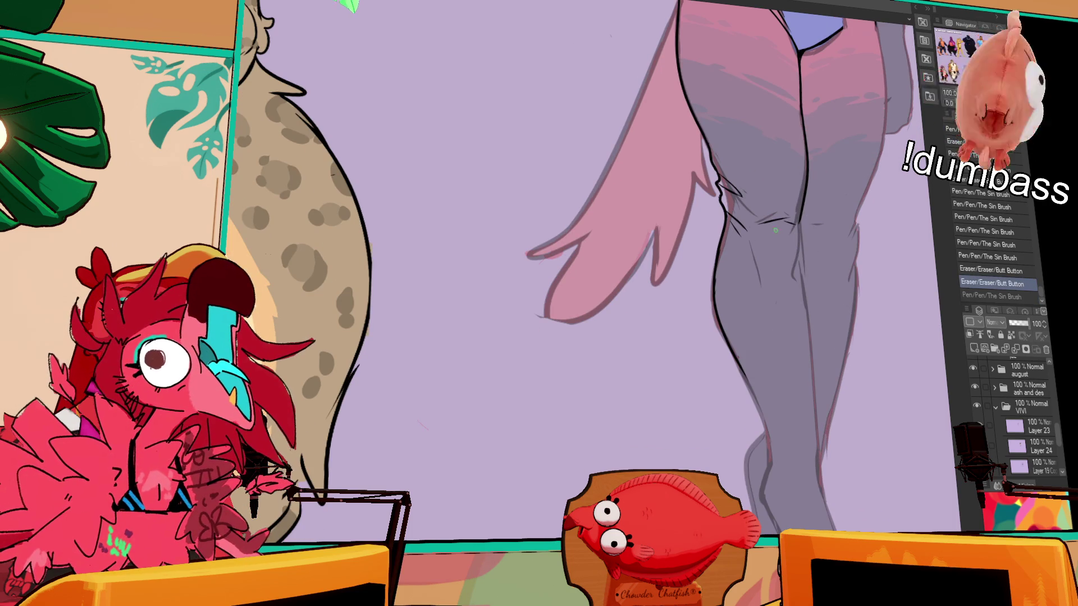
drag(775, 223, 792, 223)
mouse_move(784, 225)
mouse_down()
mouse_move(793, 221)
mouse_move(743, 241)
mouse_move(735, 259)
mouse_up()
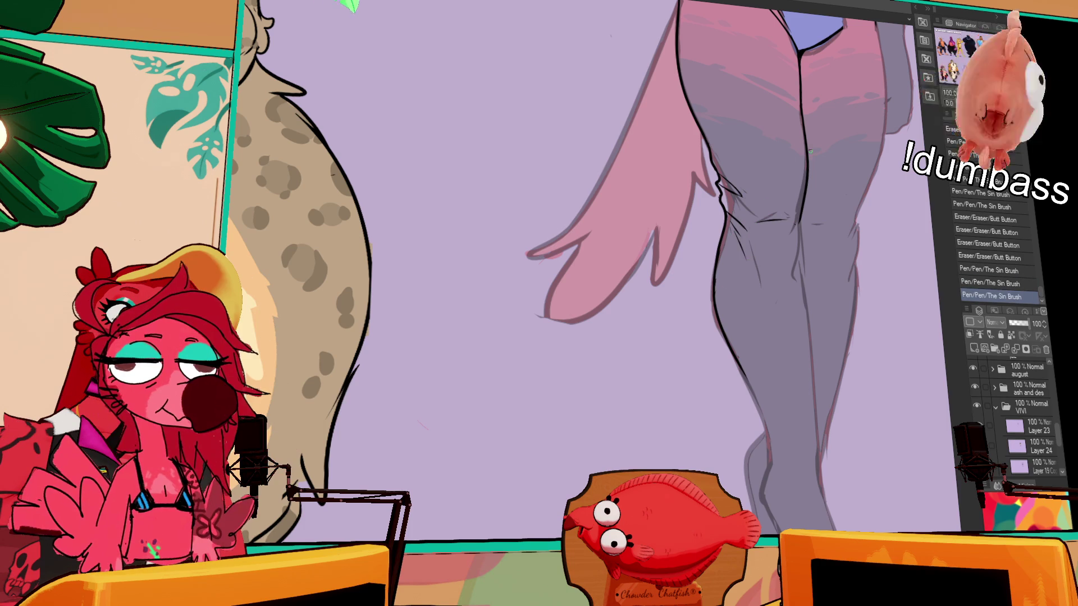
scroll(797, 202, down, 1)
scroll(796, 311, down, 1)
drag(786, 185, 788, 202)
scroll(794, 293, down, 1)
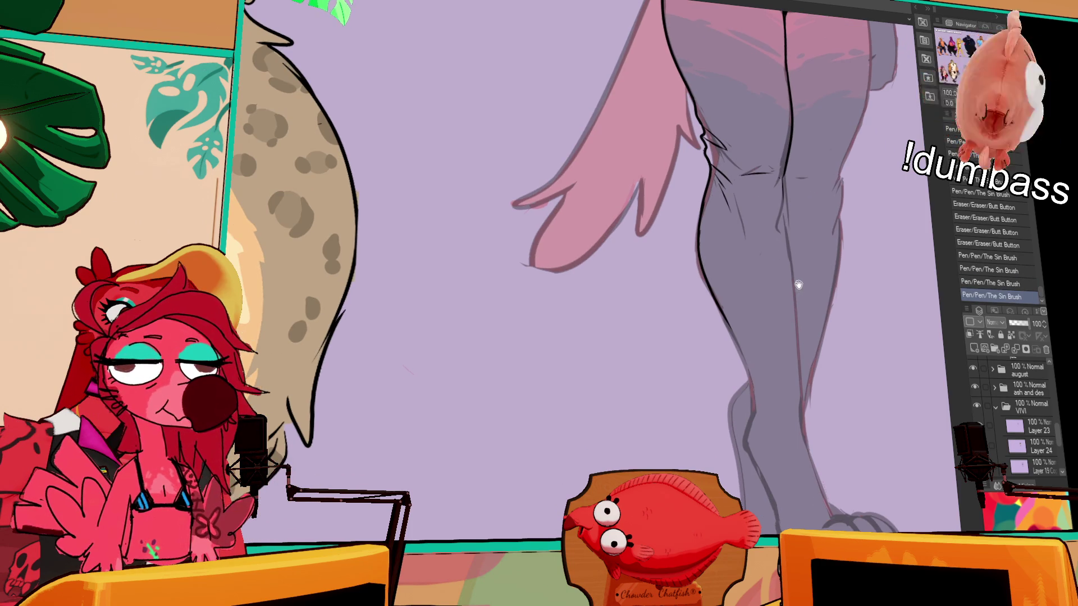
scroll(783, 298, down, 1)
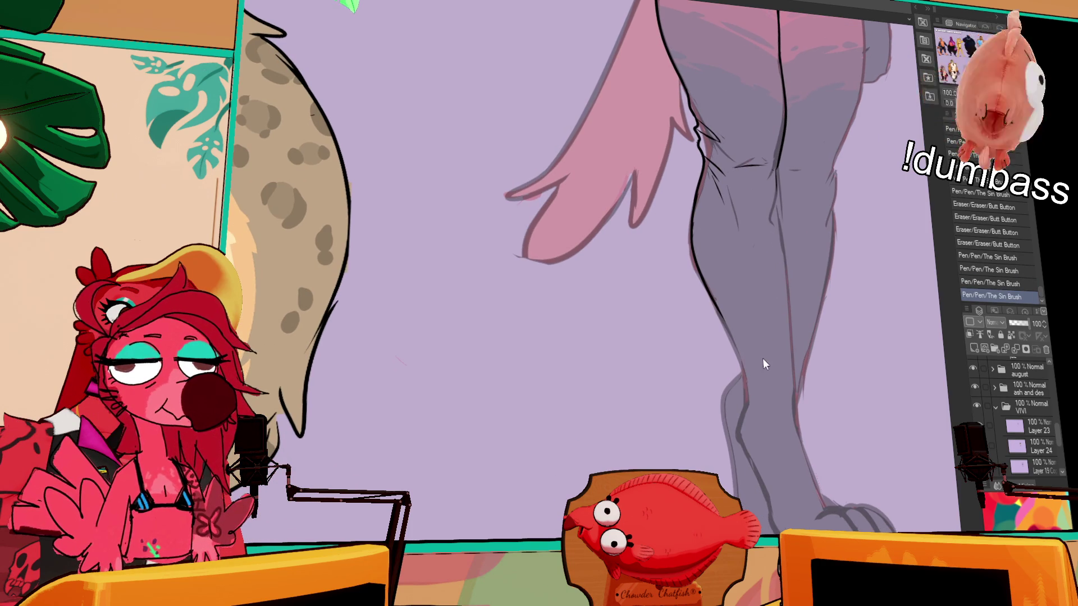
Draw a new line across the knee and erase to trim its right end
mouse_move(709, 286)
mouse_down()
mouse_move(731, 333)
mouse_move(732, 322)
mouse_up()
key(ctrl+z)
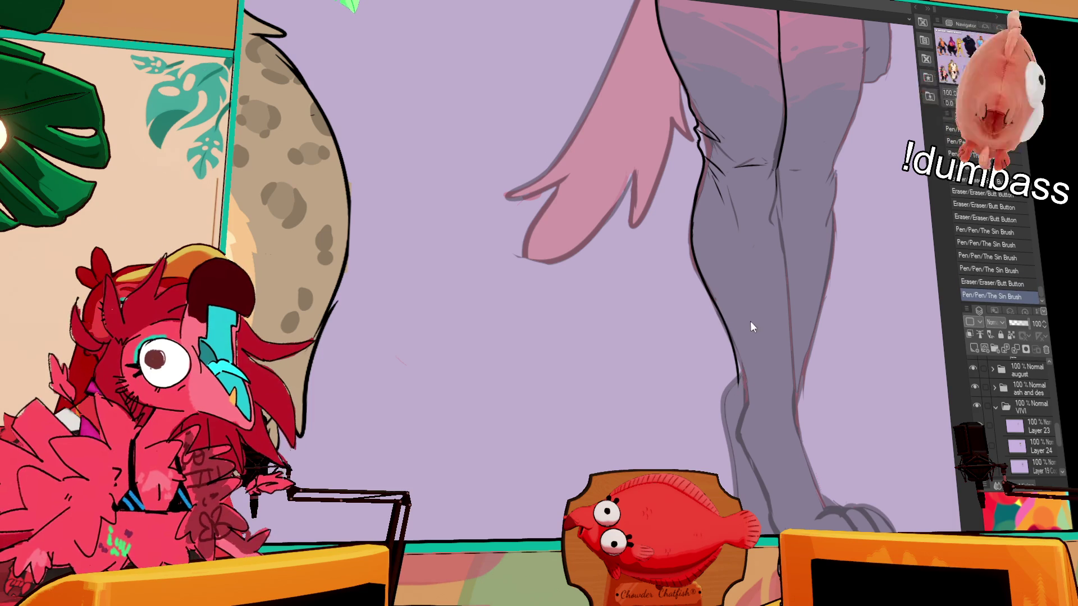
scroll(733, 322, down, 1)
drag(786, 236, 796, 290)
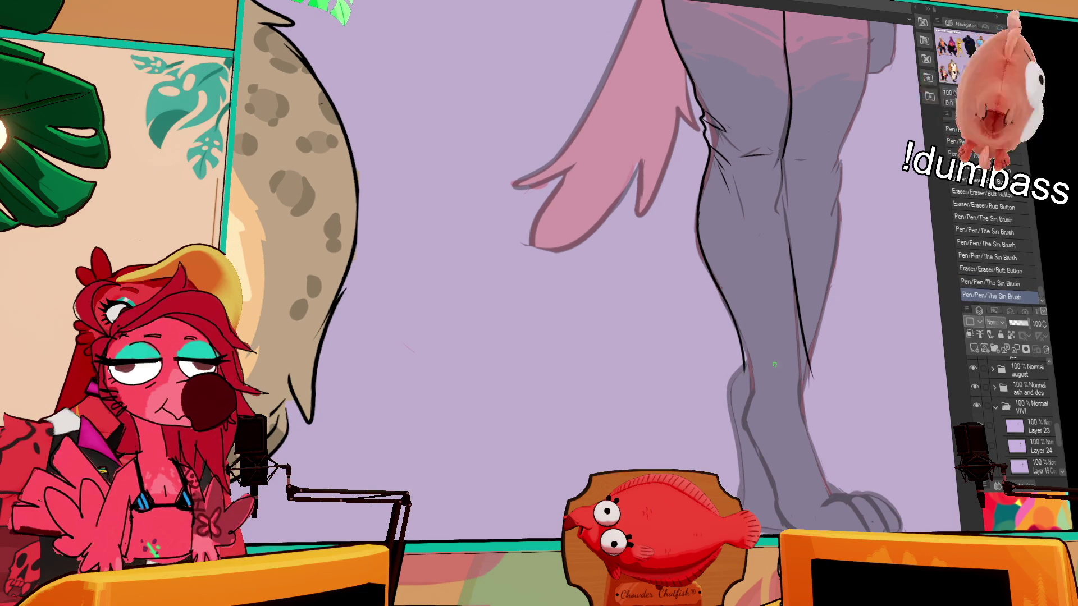
key(ctrl+z)
mouse_move(725, 292)
mouse_down()
mouse_move(740, 373)
mouse_move(806, 381)
mouse_move(780, 388)
mouse_up()
key(ctrl+z)
key(e)
drag(794, 323, 805, 379)
Draw the shin line down the leg, redrawing it until clean
key(ctrl+z)
drag(783, 199, 793, 349)
key(ctrl+z)
drag(787, 220, 816, 365)
key(ctrl+z)
drag(786, 218, 810, 380)
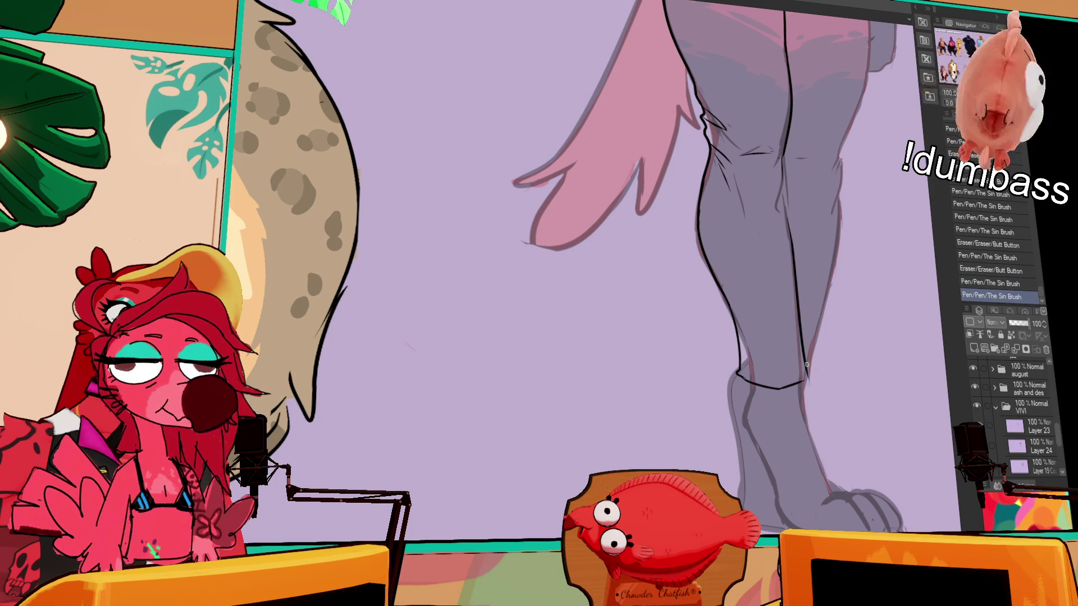
drag(791, 259, 779, 304)
scroll(779, 303, up, 2)
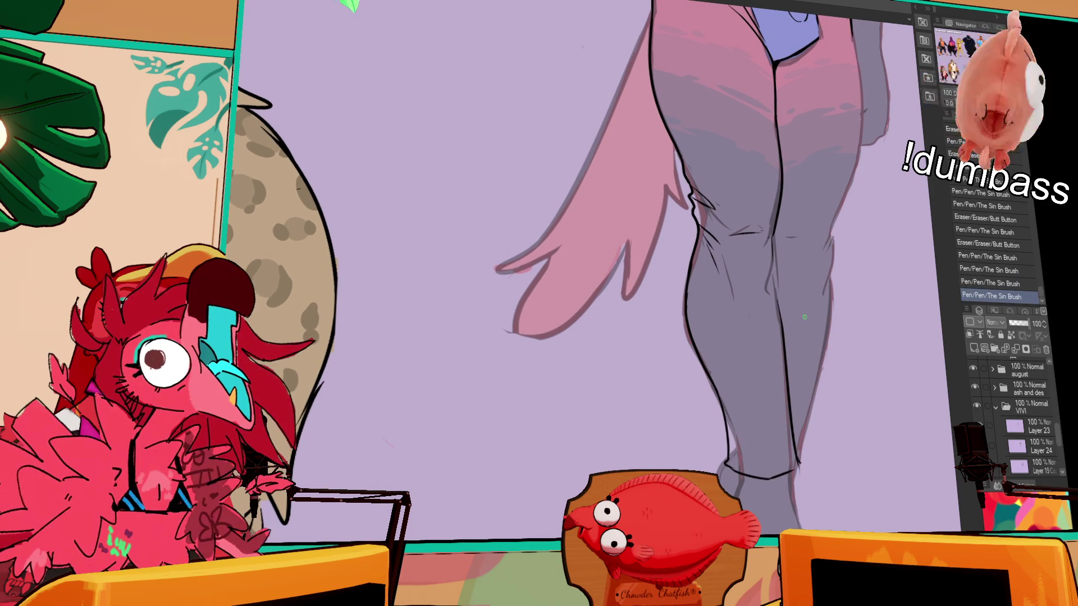
Draw the knee-to-shin line with the pen, redrawing it once
drag(772, 241, 778, 321)
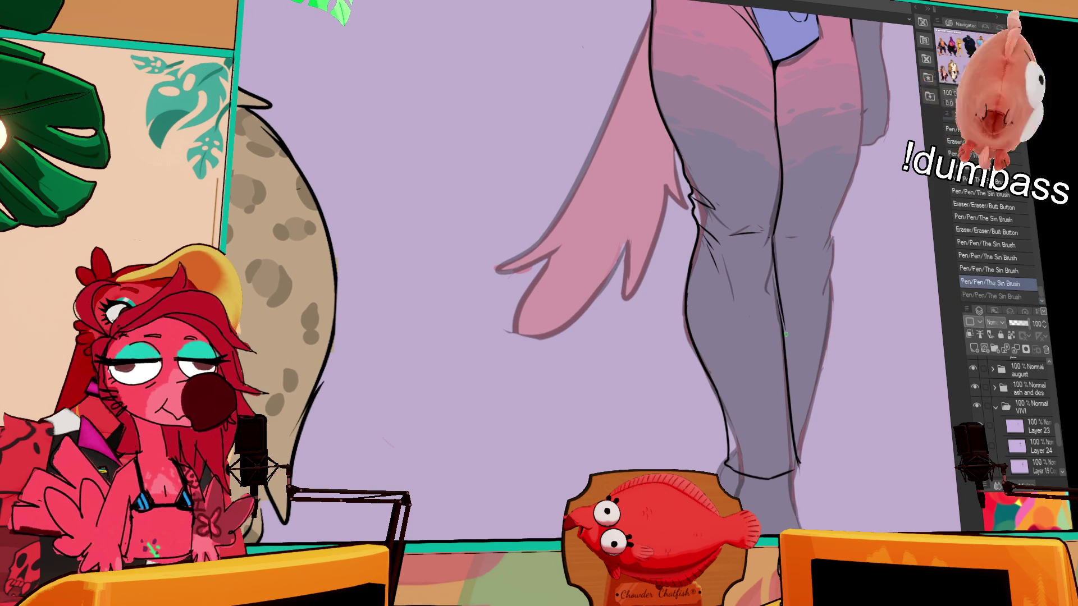
key(ctrl+z)
mouse_move(776, 228)
mouse_down()
mouse_move(784, 330)
mouse_move(780, 313)
mouse_up()
key(ctrl+z)
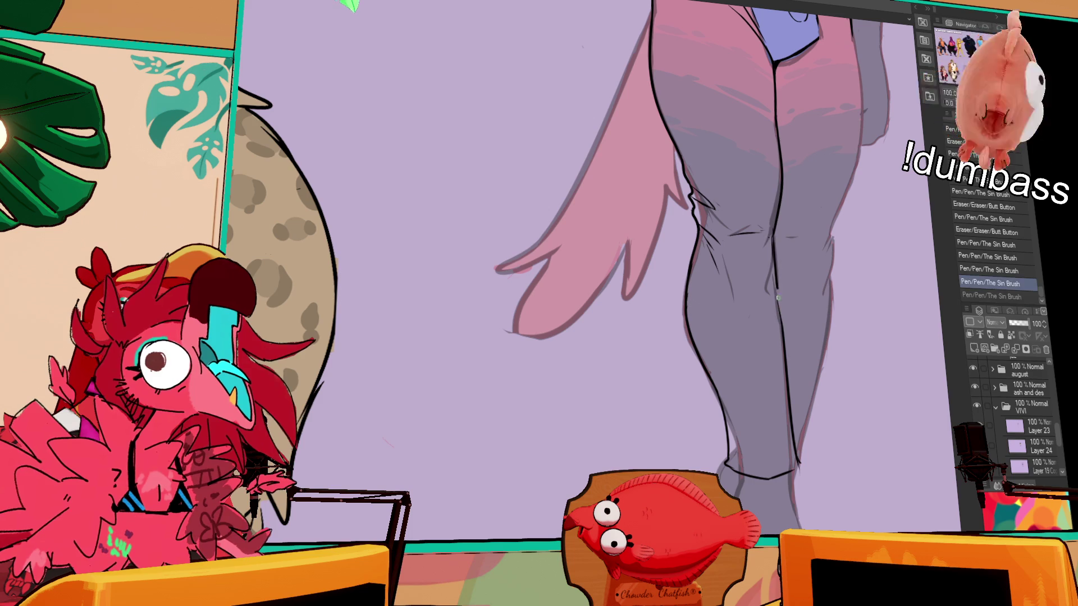
Erase stray marks along the blue briefs' edge and touch up its lower right edge
drag(847, 43, 842, 177)
mouse_move(803, 216)
mouse_down()
mouse_move(797, 284)
mouse_move(794, 248)
mouse_up()
drag(866, 191, 865, 197)
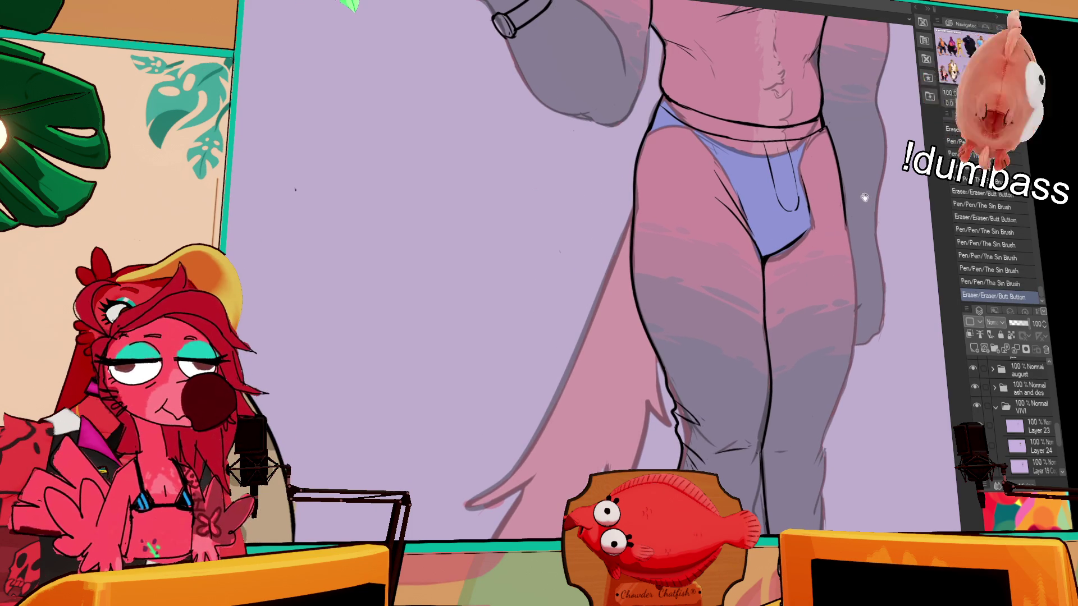
mouse_move(779, 248)
mouse_down()
mouse_move(808, 230)
mouse_move(796, 238)
mouse_move(815, 254)
mouse_move(801, 188)
mouse_up()
mouse_move(804, 224)
mouse_down()
mouse_move(798, 247)
mouse_move(807, 236)
mouse_up()
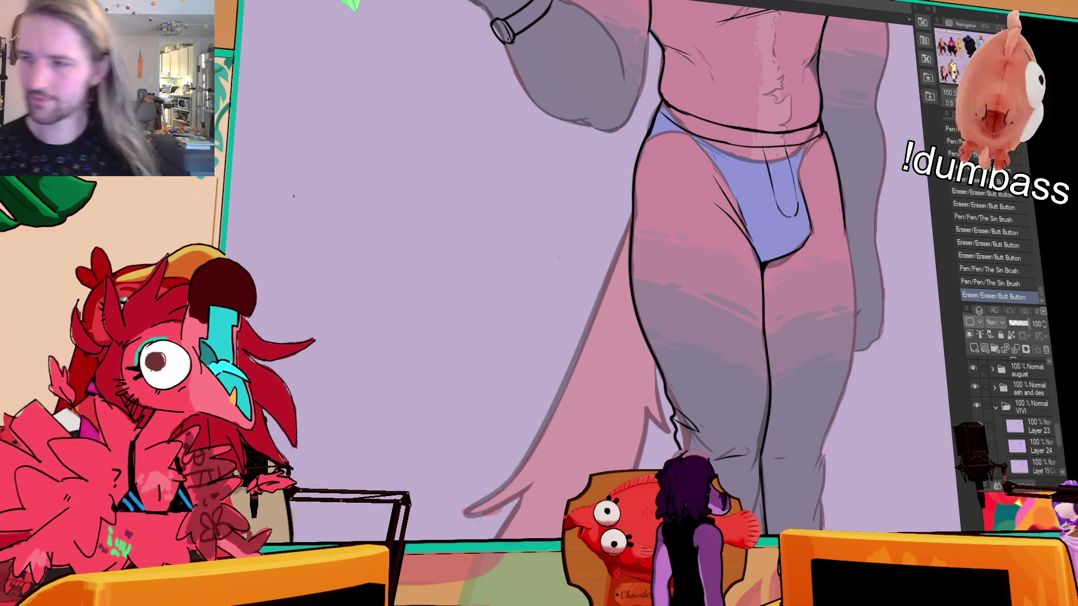
scroll(820, 201, down, 1)
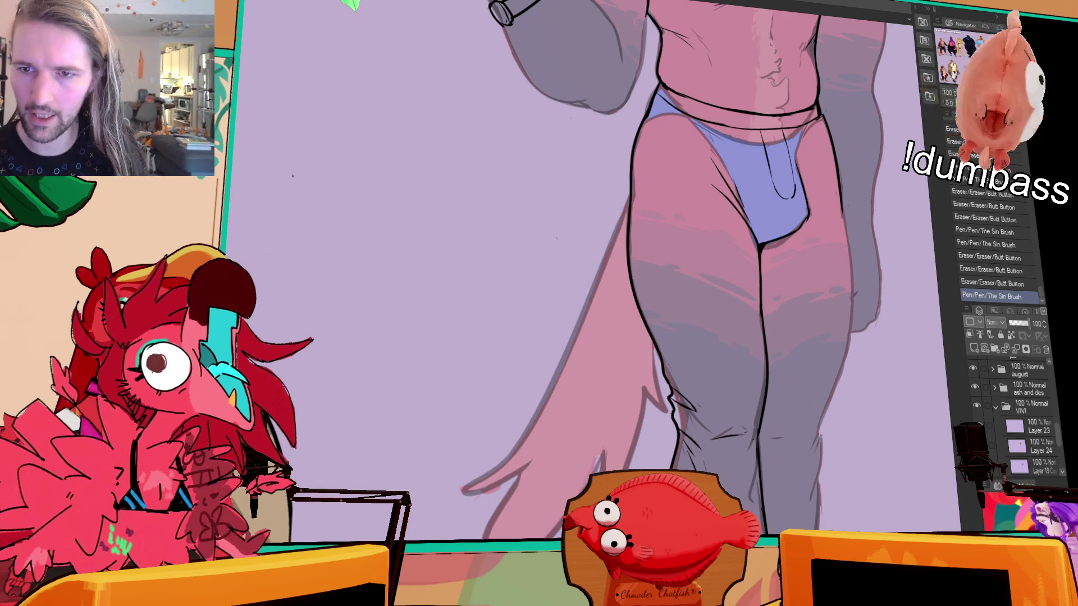
Undo the last stroke, zoom out to the whole figure, and collapse the VIVI layer folder
key(ctrl+z)
key(ctrl+minus)
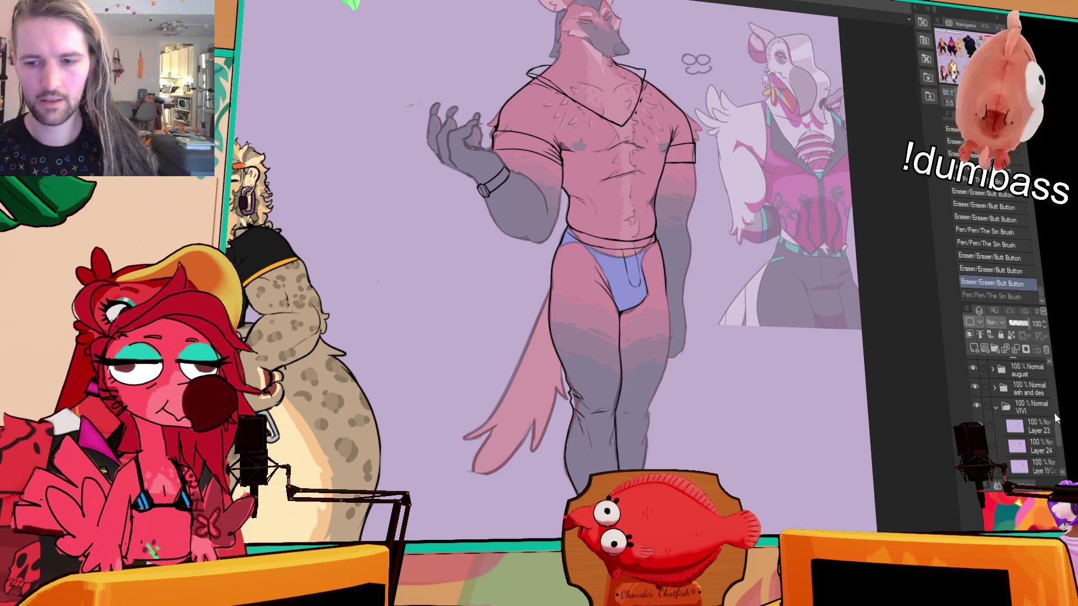
scroll(1002, 425, down, 1)
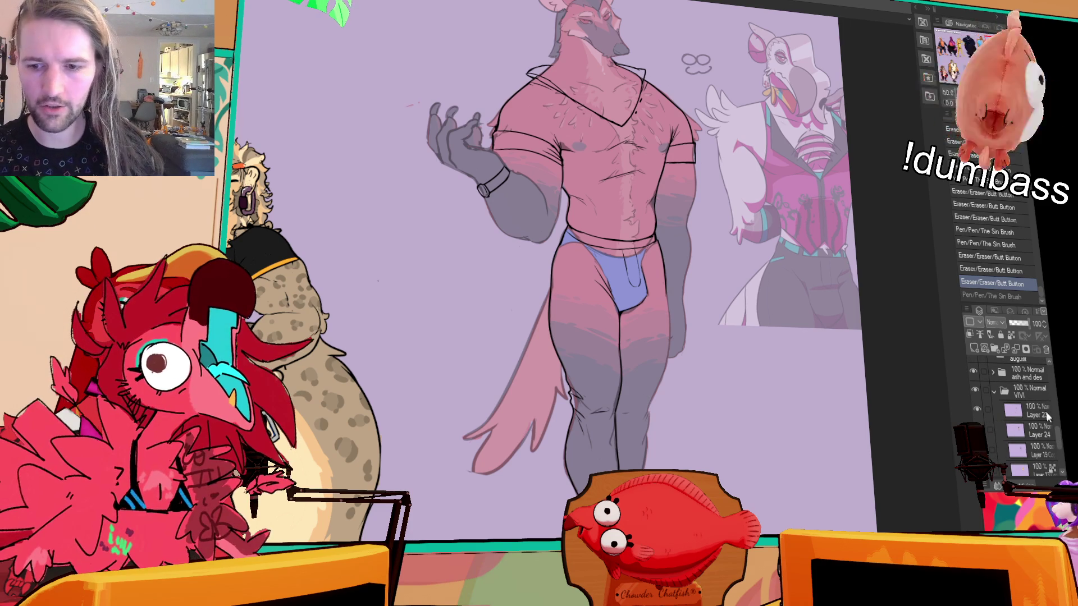
click(995, 391)
Bring the pink figure's briefs into view and draw a line along the waistband
scroll(1056, 434, up, 3)
scroll(1052, 426, up, 4)
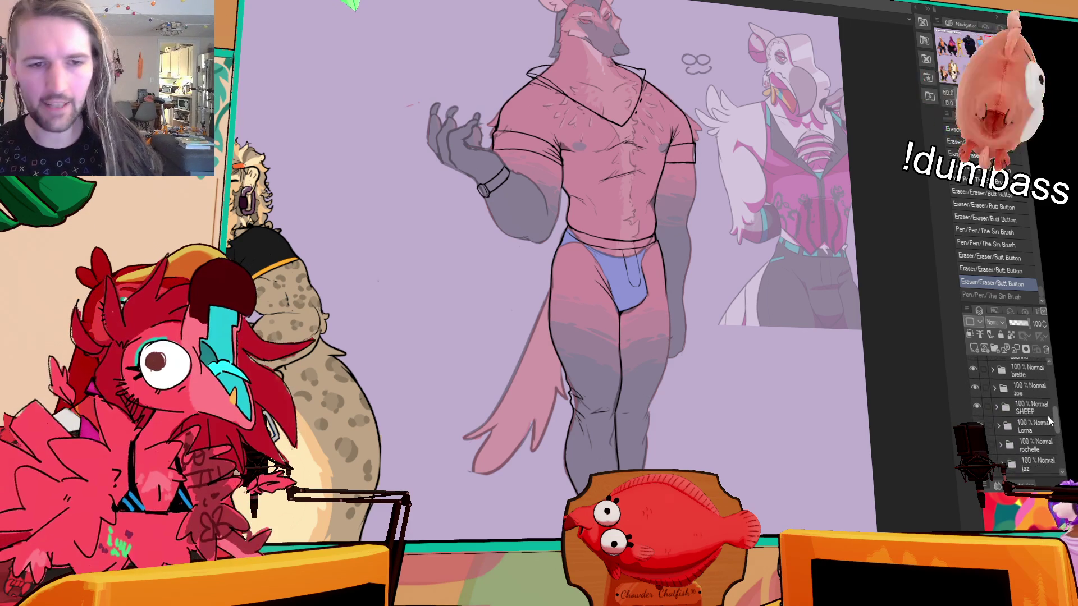
scroll(1053, 415, up, 3)
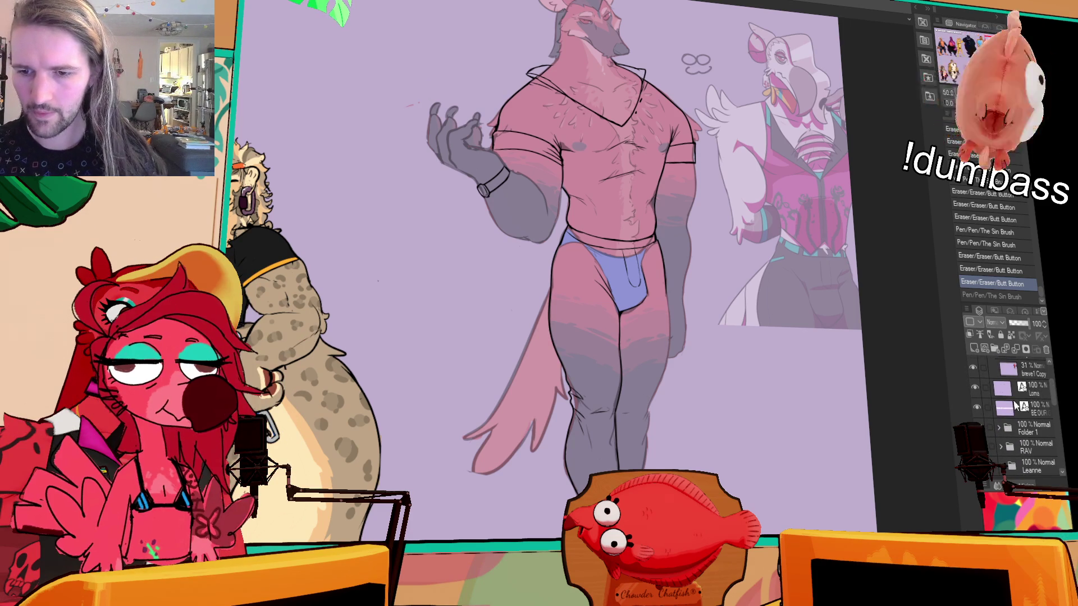
scroll(1055, 391, up, 3)
scroll(561, 281, up, 5)
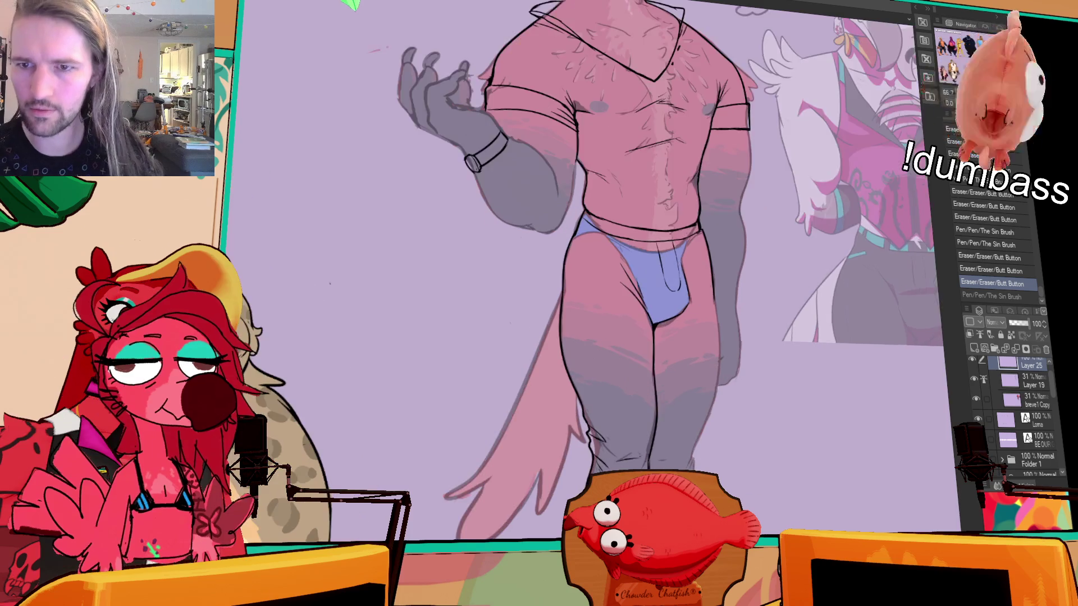
drag(281, 281, 954, 253)
mouse_move(898, 196)
mouse_down()
mouse_move(730, 112)
mouse_move(812, 131)
mouse_move(798, 308)
mouse_up()
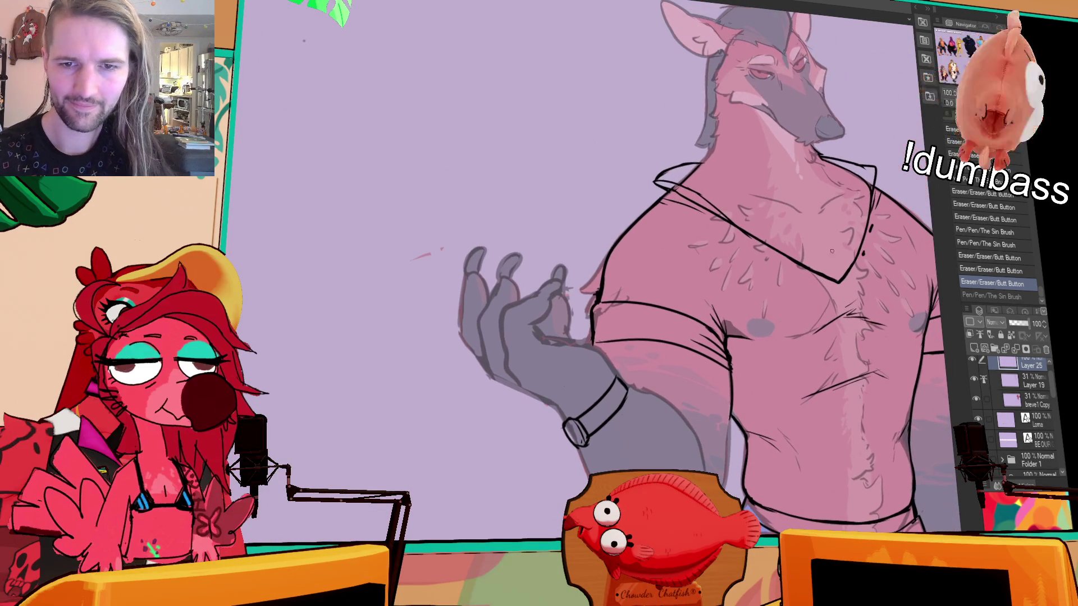
drag(853, 230, 865, 101)
scroll(913, 253, down, 3)
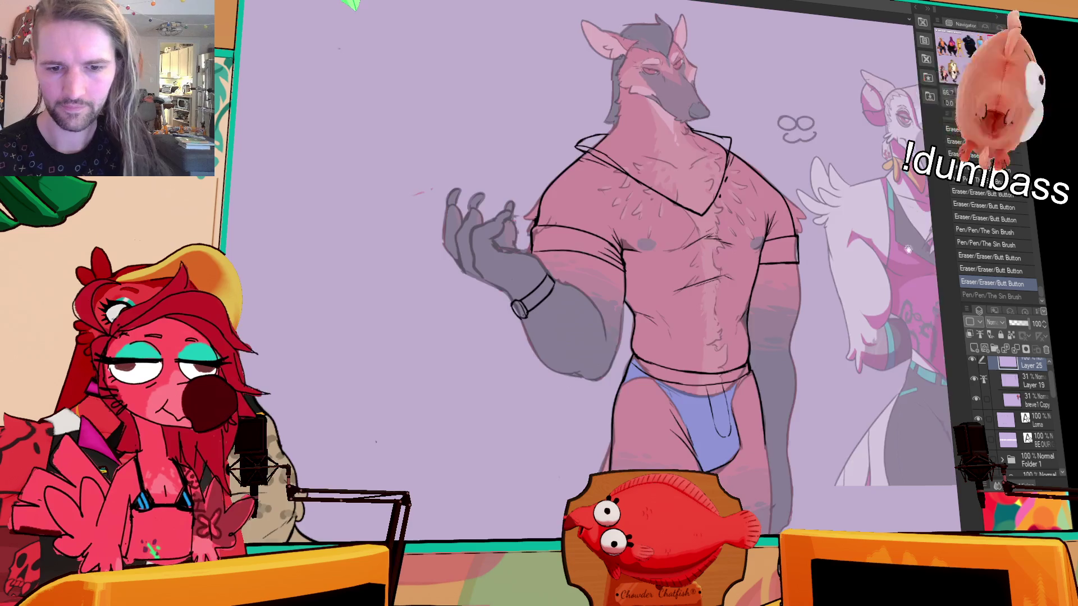
drag(914, 253, 896, 185)
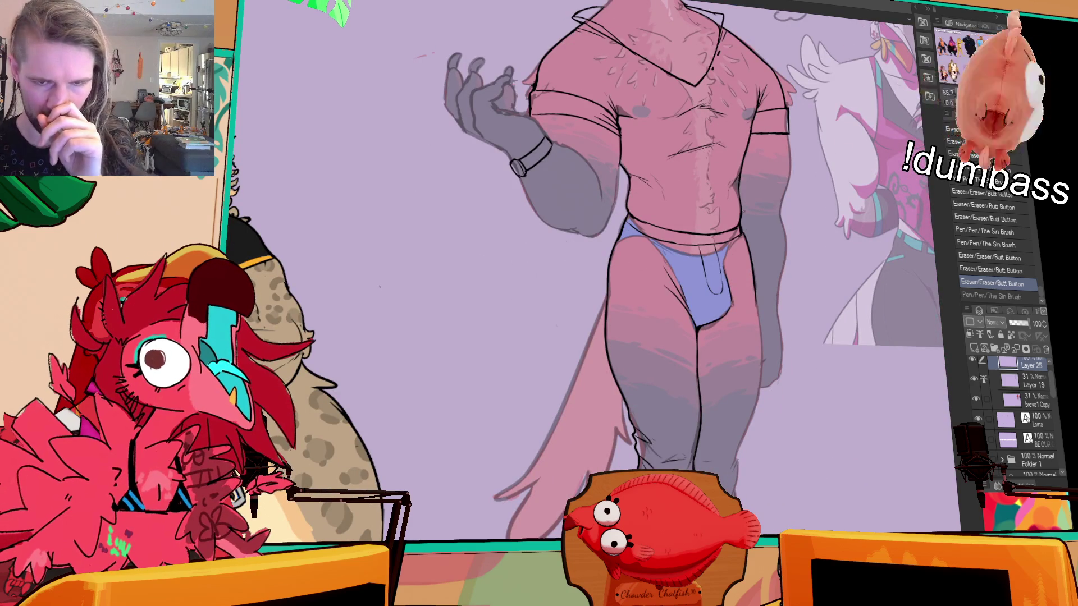
drag(698, 233, 699, 247)
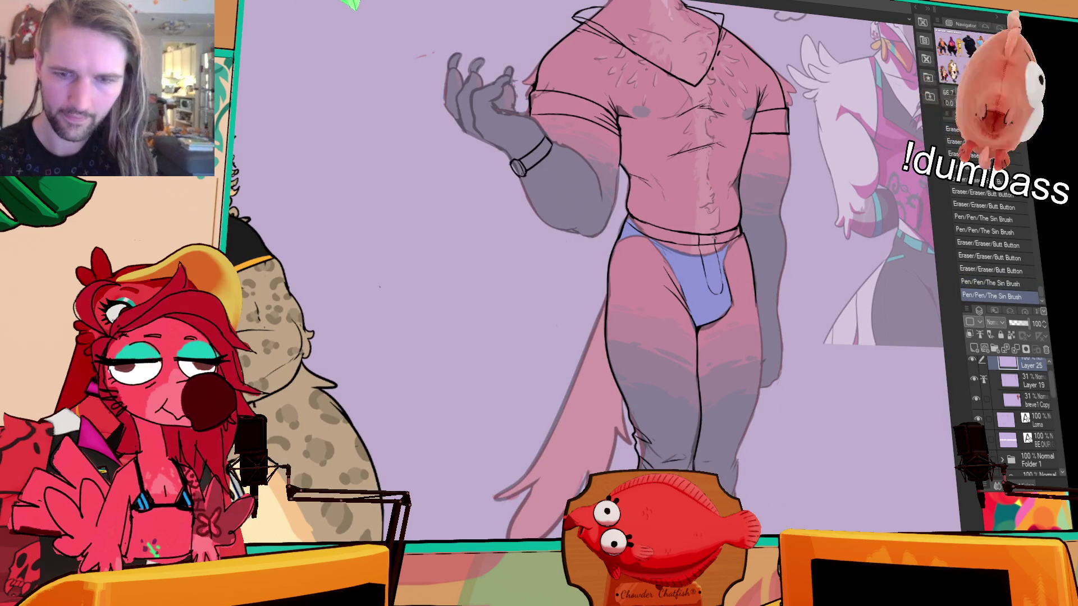
scroll(640, 269, up, 1)
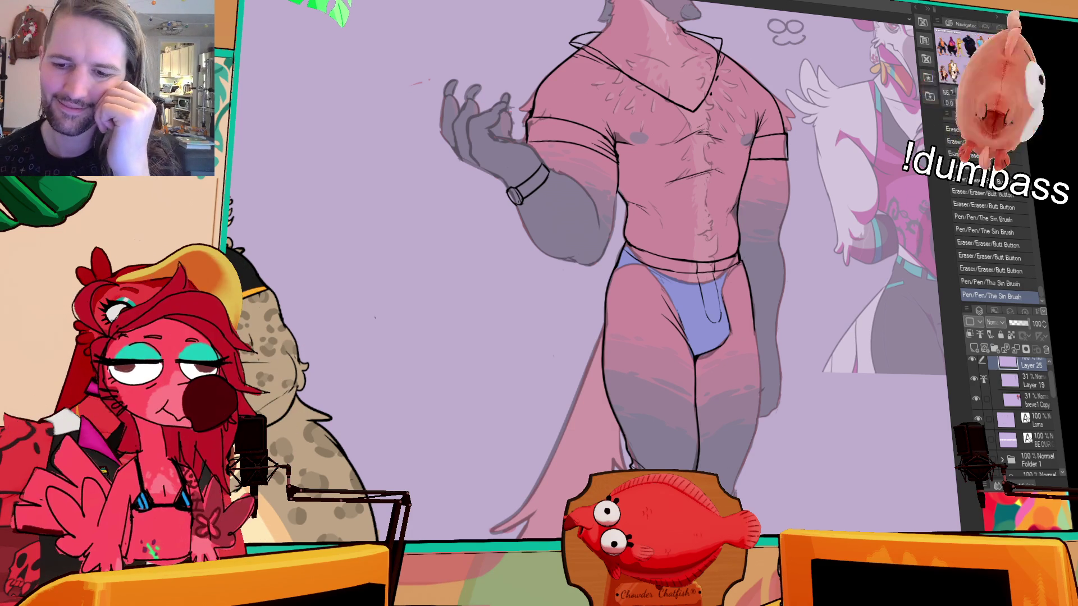
Redraw the briefs' left edge on Layer 25 after a trial stroke on Layer 19, adding short strokes nearby
click(1005, 383)
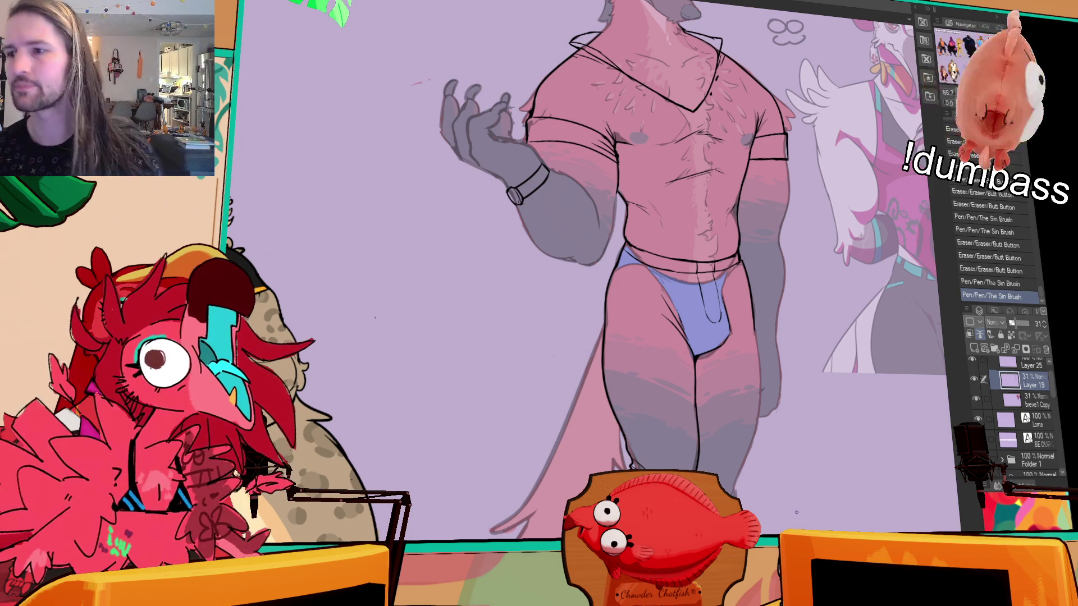
drag(619, 289, 640, 272)
click(1034, 367)
drag(619, 289, 640, 273)
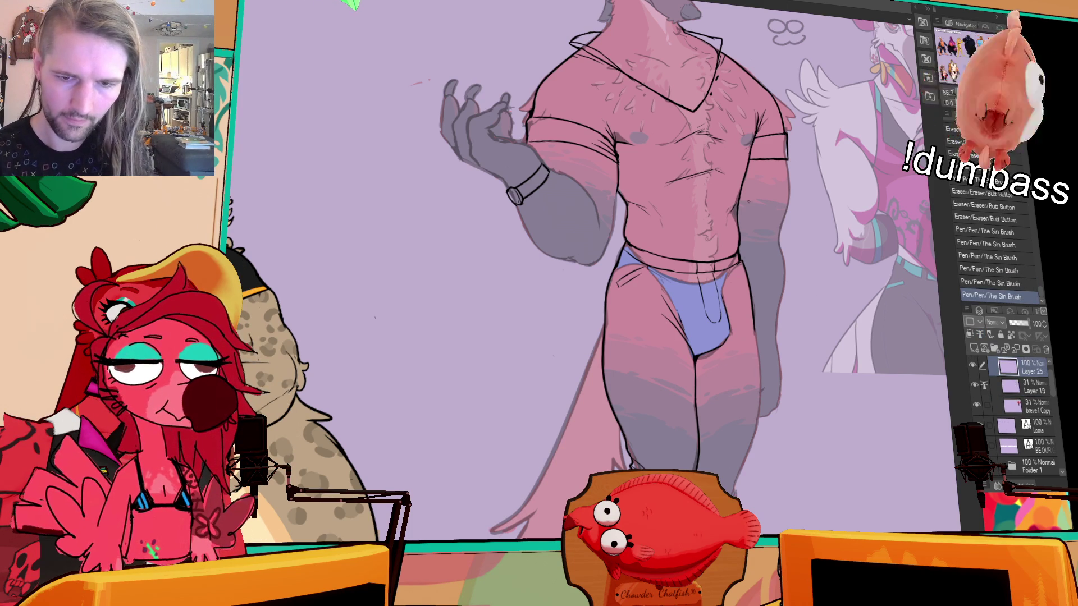
drag(740, 281, 748, 270)
scroll(833, 244, up, 3)
drag(829, 208, 822, 273)
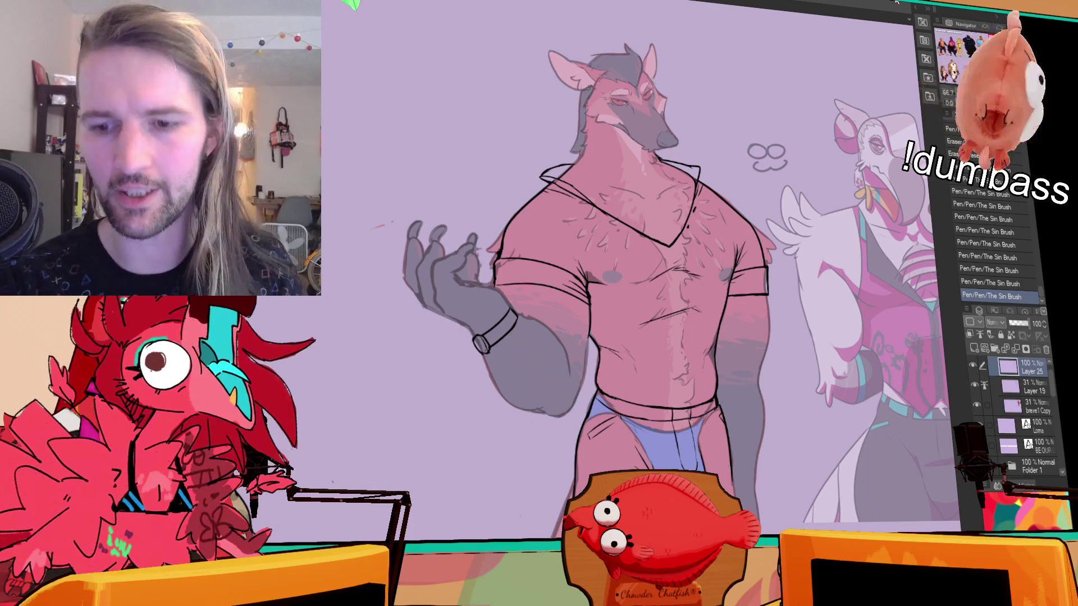
Add a new raster layer above breve1 Copy and revert a first trial outline of the shirt
click(1001, 400)
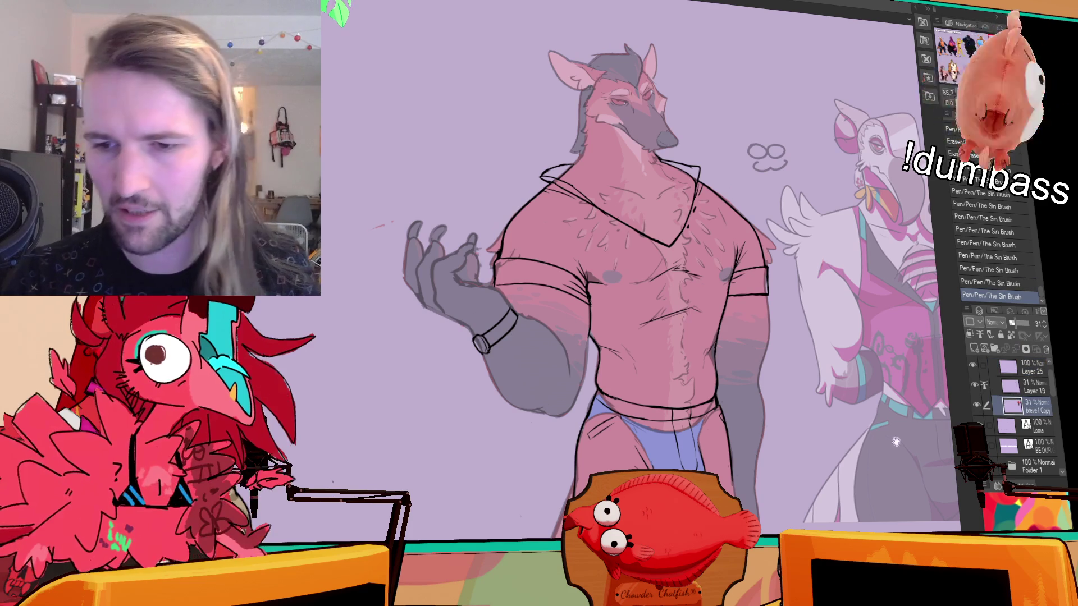
click(974, 349)
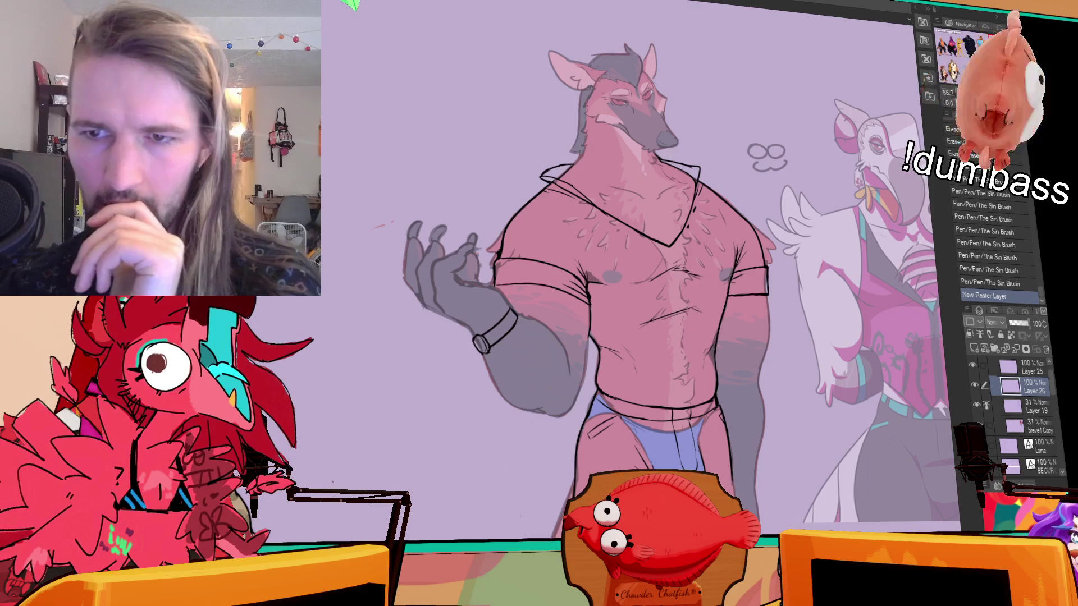
scroll(497, 306, down, 2)
mouse_move(718, 216)
mouse_down()
mouse_move(731, 256)
mouse_move(662, 377)
mouse_move(595, 368)
mouse_move(511, 300)
mouse_move(562, 146)
mouse_move(724, 219)
mouse_up()
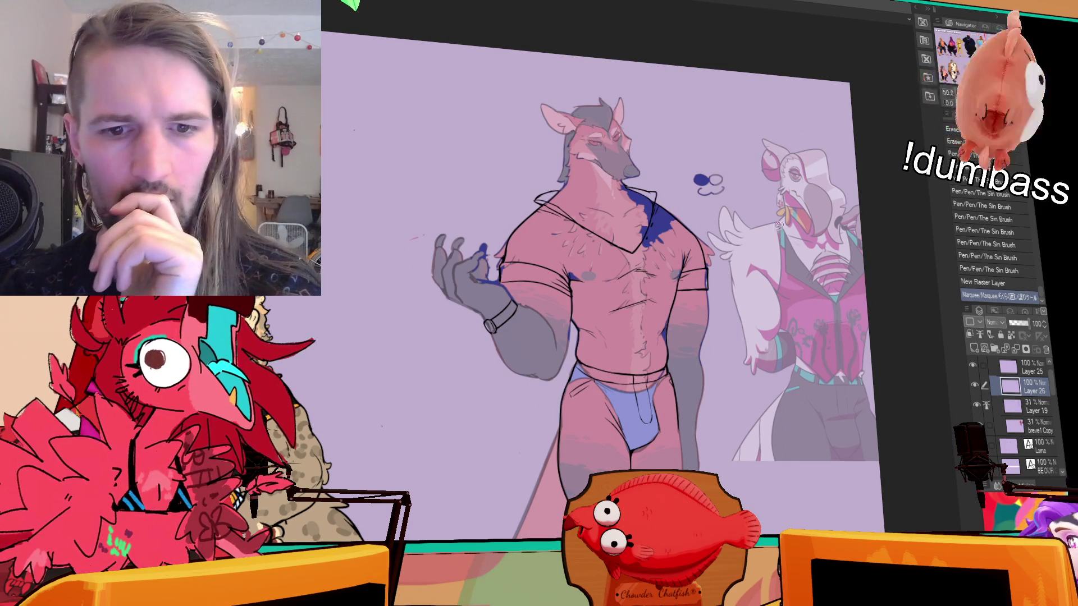
click(982, 282)
click(998, 359)
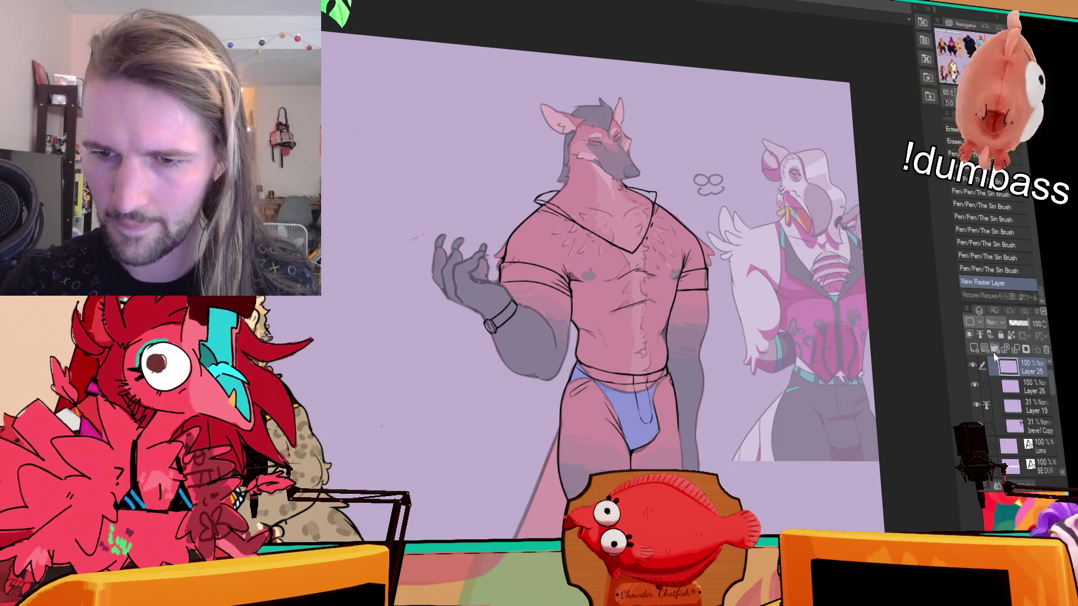
Set Layer 25 as the reference layer and lasso-fill the whole shirt solid blue on Layer 26
click(980, 335)
click(1022, 386)
mouse_move(667, 177)
mouse_down()
mouse_move(699, 217)
mouse_move(604, 325)
mouse_move(522, 298)
mouse_up()
mouse_move(676, 157)
mouse_down()
mouse_move(729, 278)
mouse_move(642, 376)
mouse_move(519, 342)
mouse_move(696, 172)
mouse_up()
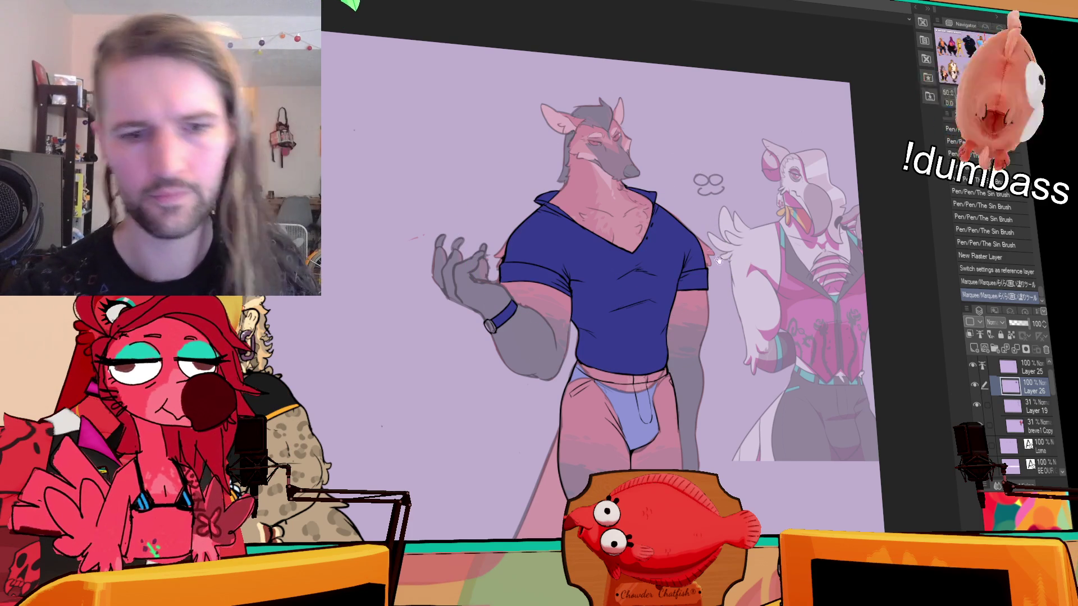
key(ctrl+z)
mouse_move(511, 289)
mouse_down()
mouse_move(462, 188)
mouse_move(725, 345)
mouse_up()
drag(641, 376, 646, 375)
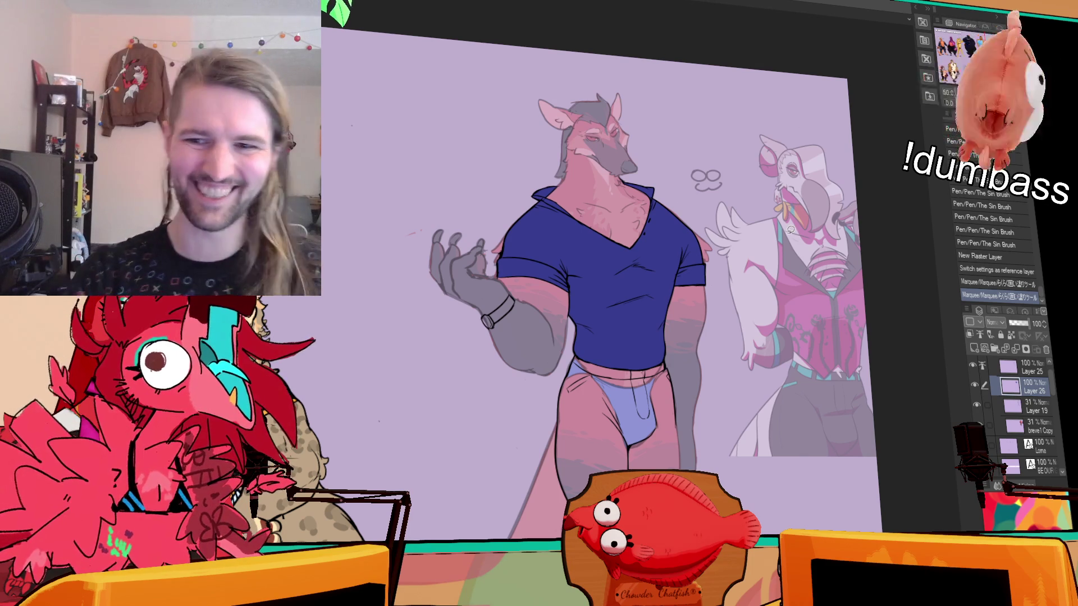
Select Layer 19 and add a new empty raster layer above it
scroll(536, 277, up, 1)
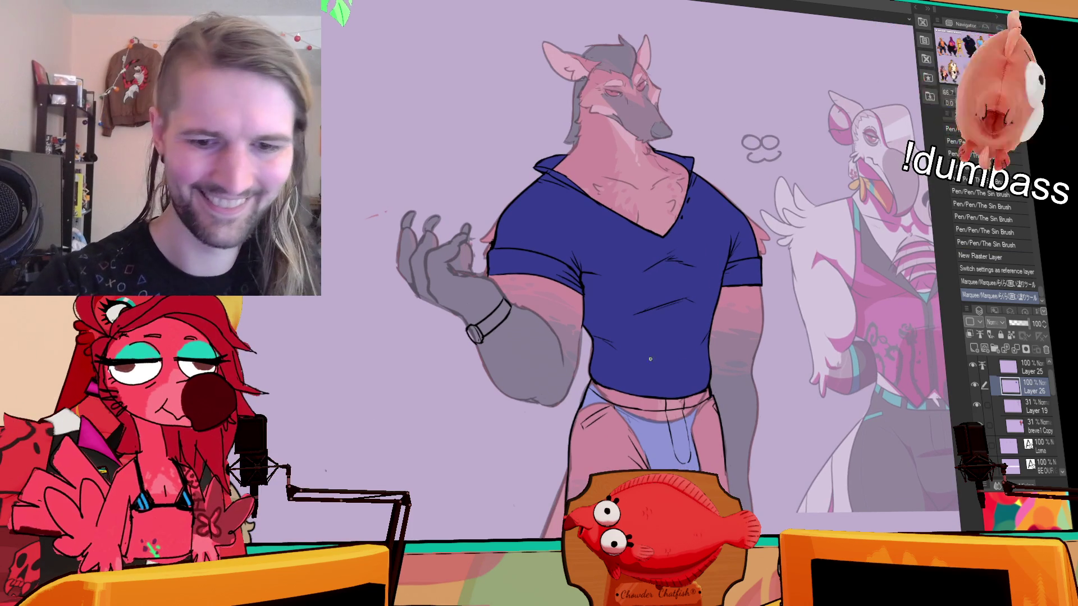
drag(340, 430, 356, 321)
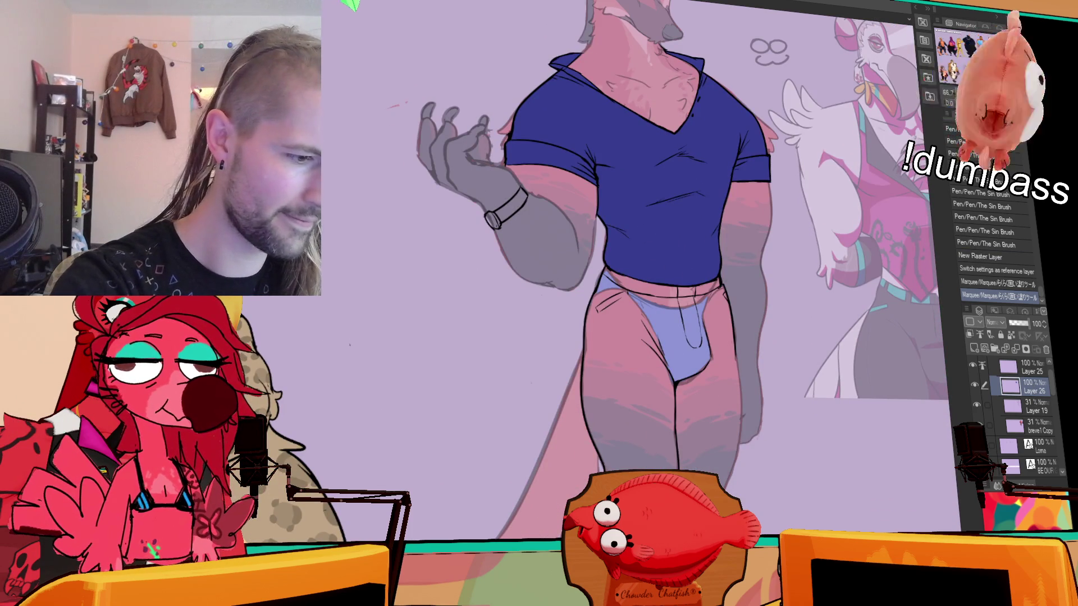
click(1034, 405)
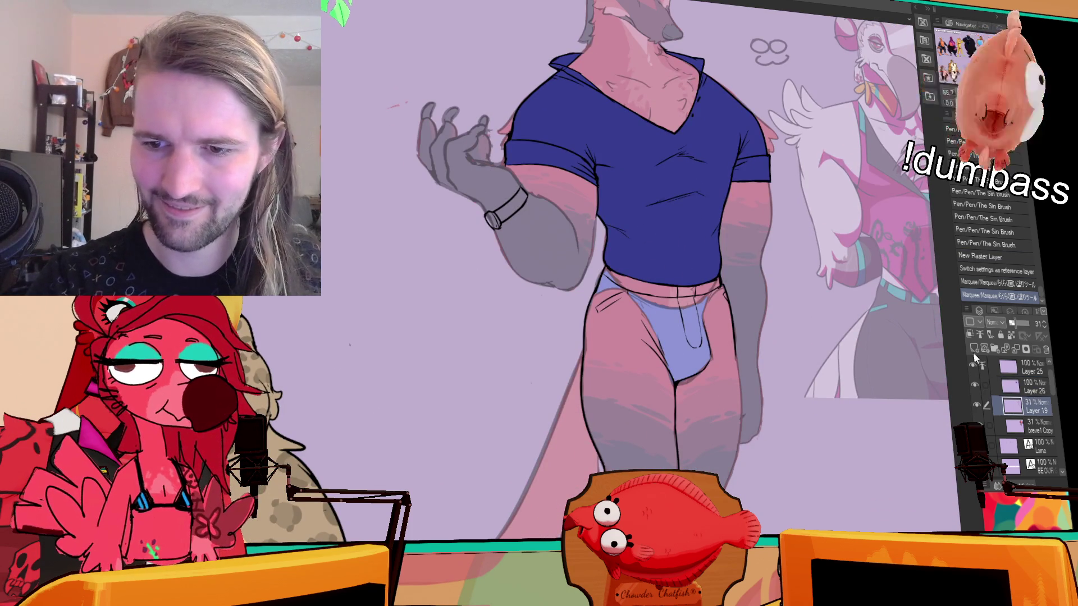
click(969, 347)
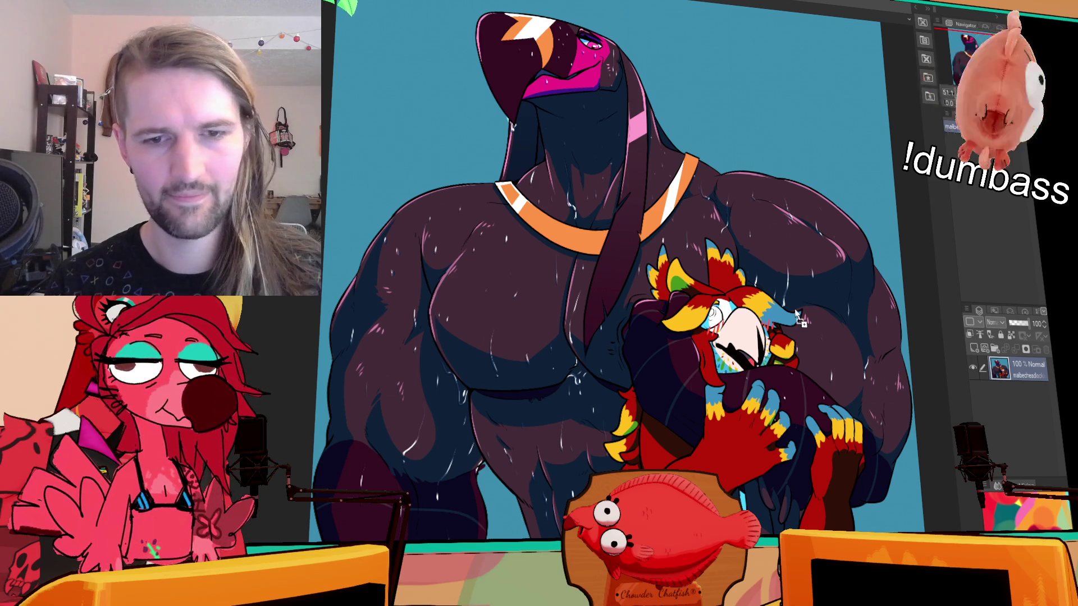
Bring up the other open artwork that holds the black trousers and frame it
key(ctrl+Tab)
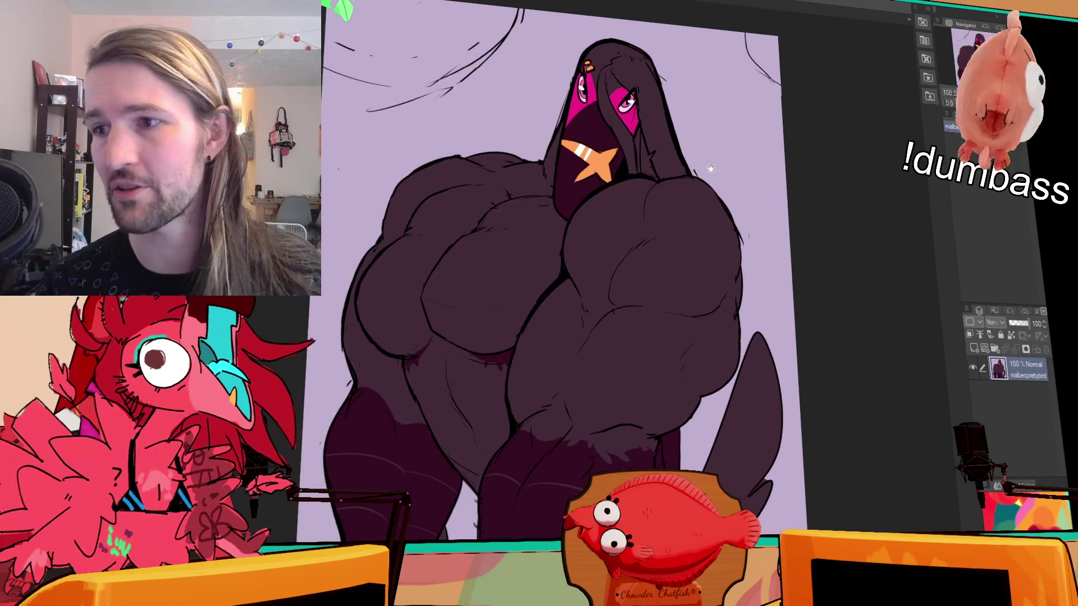
scroll(721, 193, up, 2)
drag(722, 194, 702, 188)
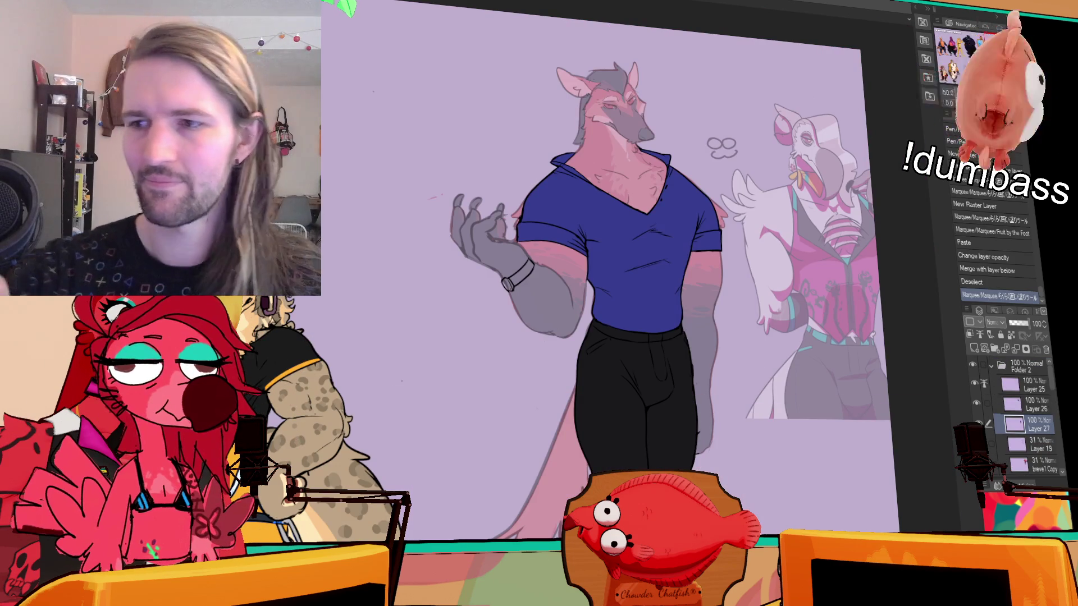
Merge the blue shirt Layer 26 down into the trousers layer beneath it
scroll(803, 222, up, 3)
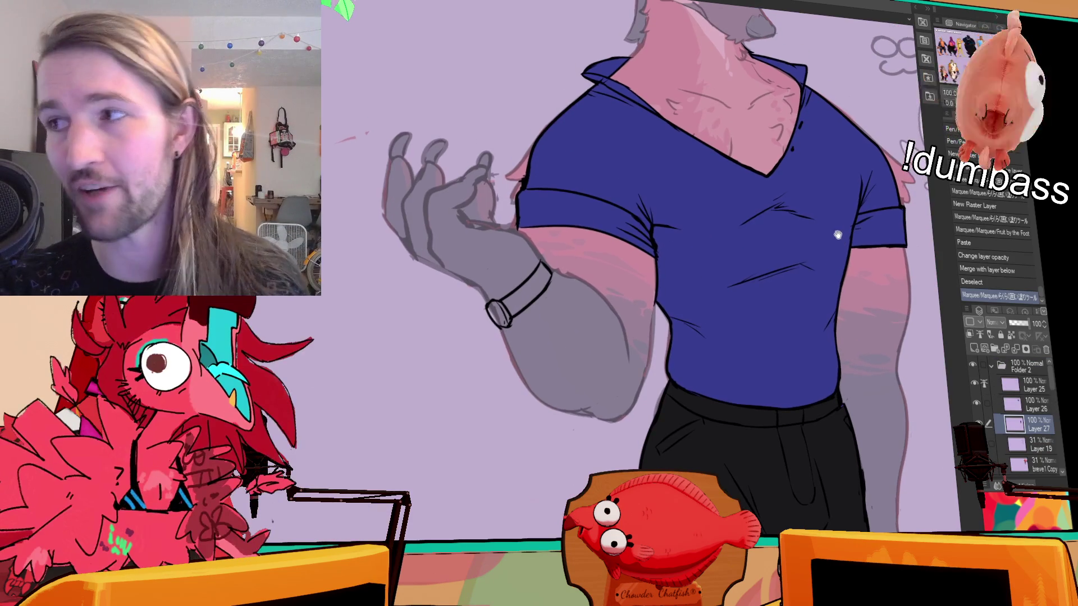
mouse_move(802, 222)
mouse_down()
mouse_move(858, 174)
mouse_move(883, 222)
mouse_move(846, 136)
mouse_up()
mouse_move(868, 68)
mouse_down()
mouse_move(912, 159)
mouse_move(860, 227)
mouse_move(865, 244)
mouse_up()
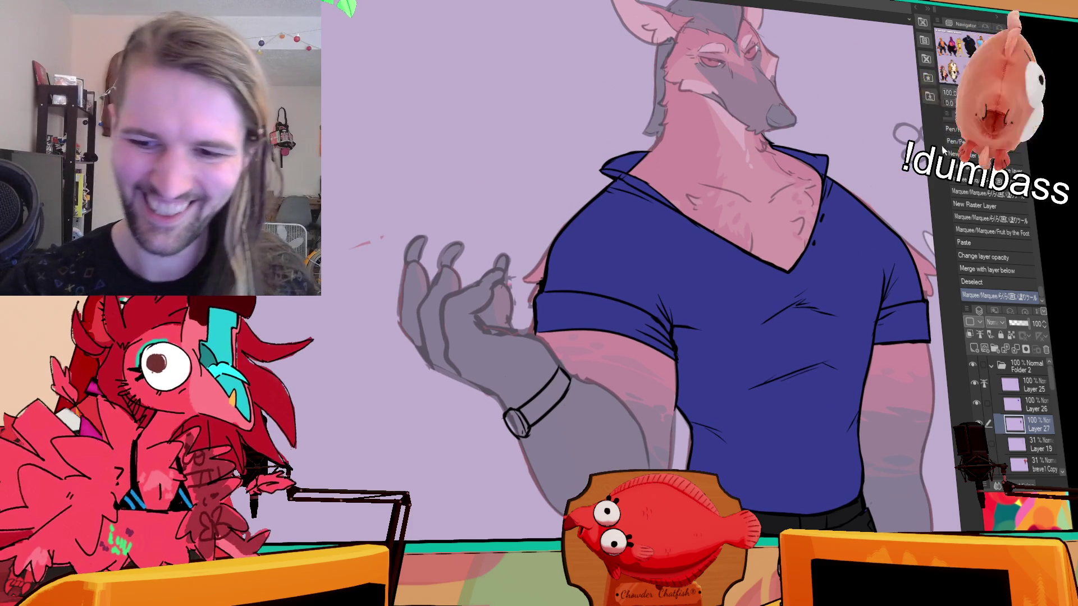
click(1019, 399)
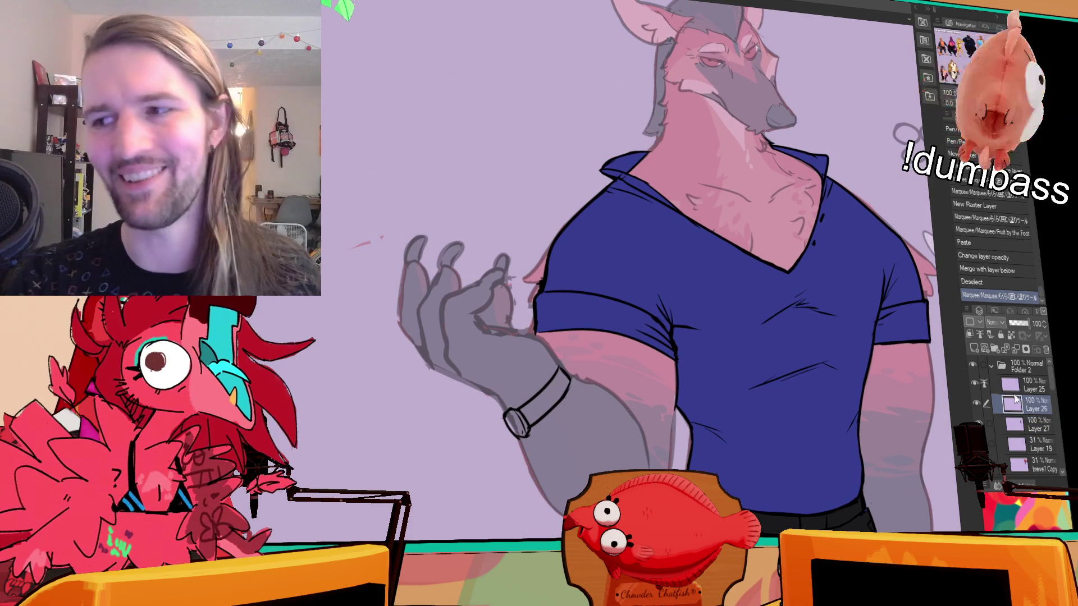
key(ctrl+e)
drag(849, 172, 833, 208)
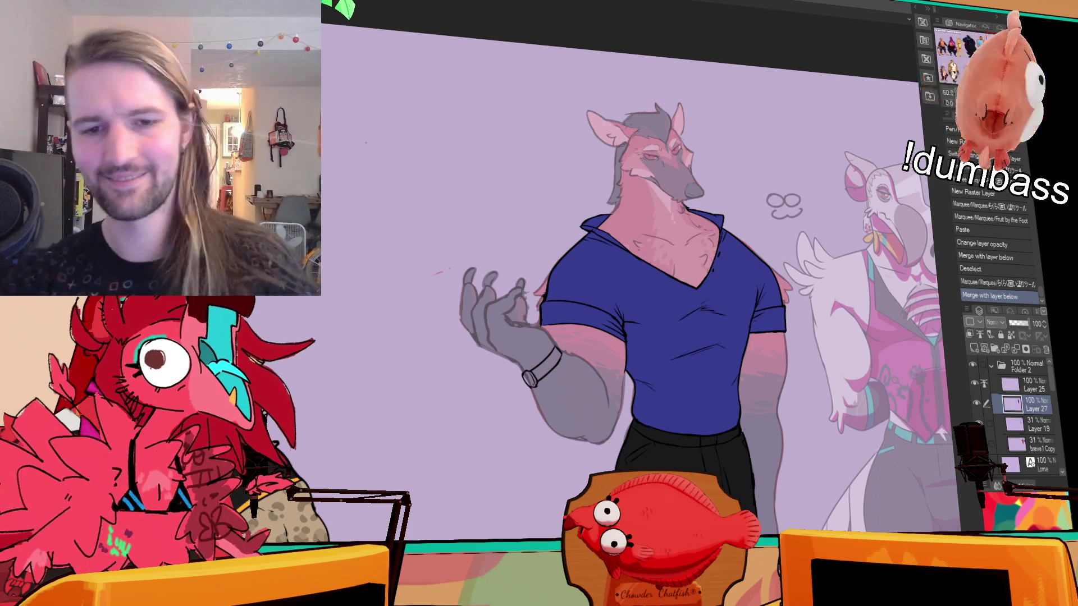
scroll(710, 222, up, 2)
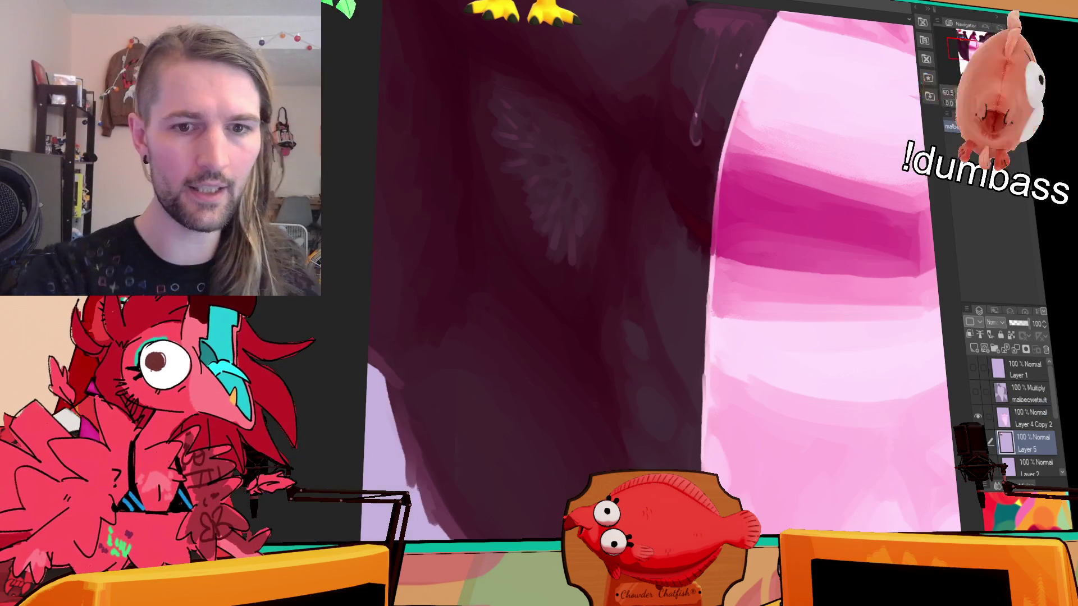
Look over the purple creature painting, then return to the blue-shirted figure's canvas
scroll(650, 39, down, 5)
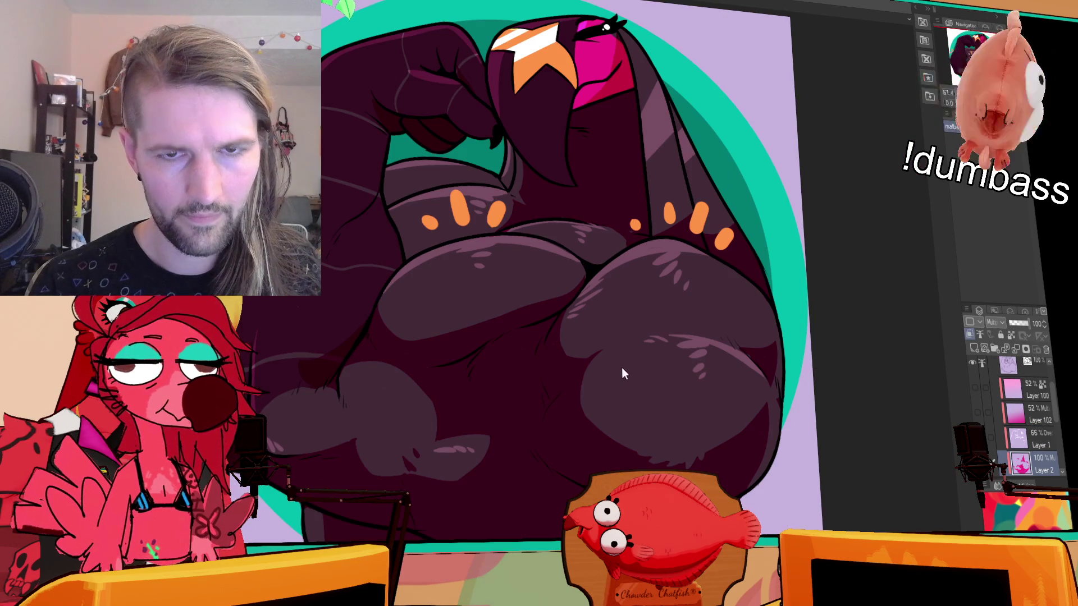
drag(662, 105, 730, 118)
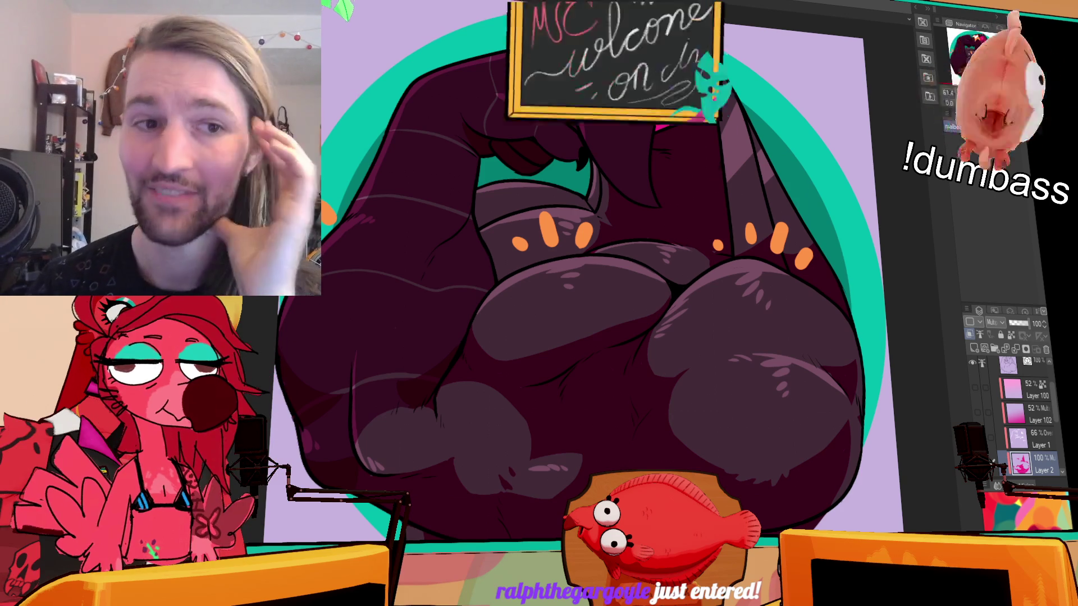
key(ctrl+Tab)
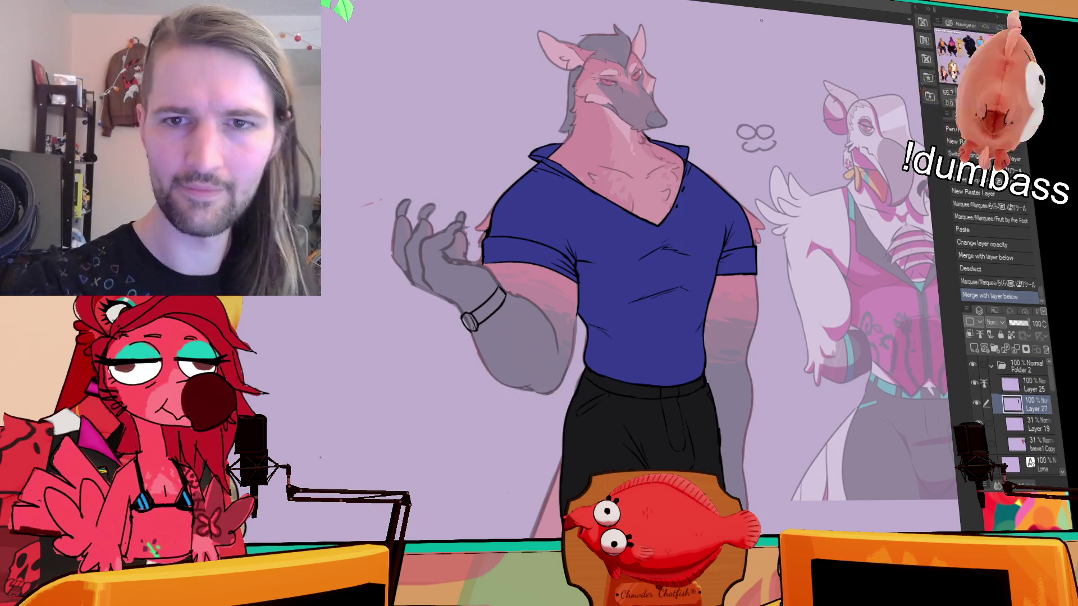
Zoom in on the blue shirt and pink chest, and select Layer 25
scroll(645, 270, down, 2)
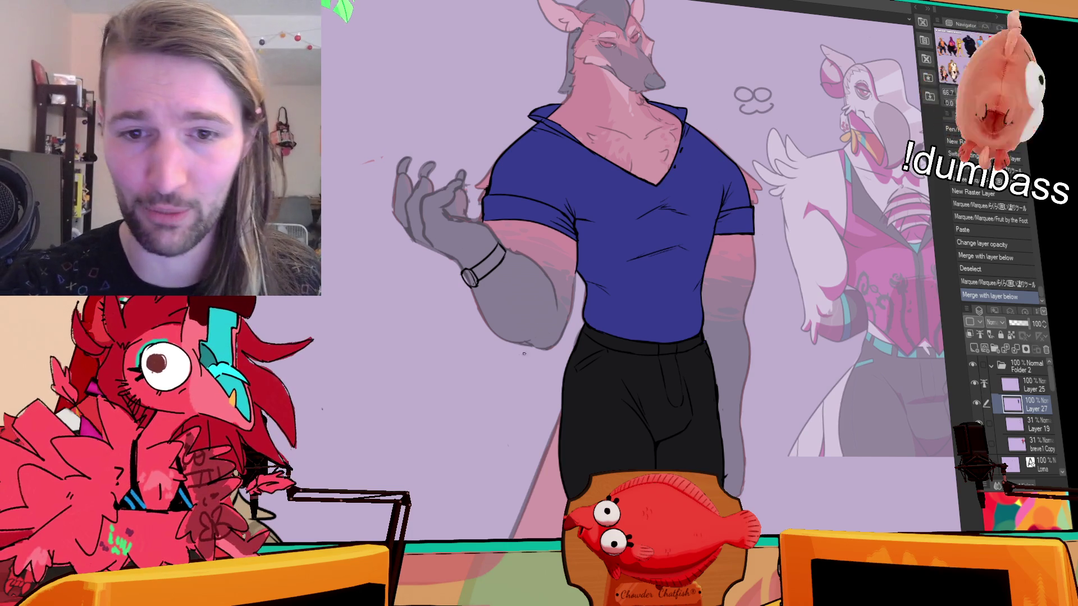
scroll(753, 281, up, 5)
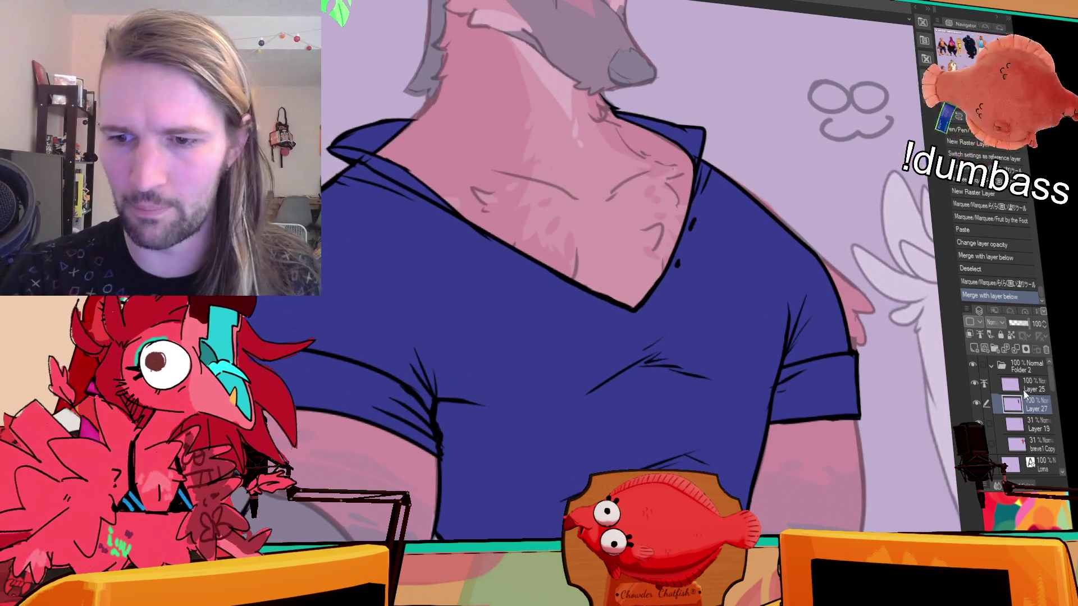
click(1016, 386)
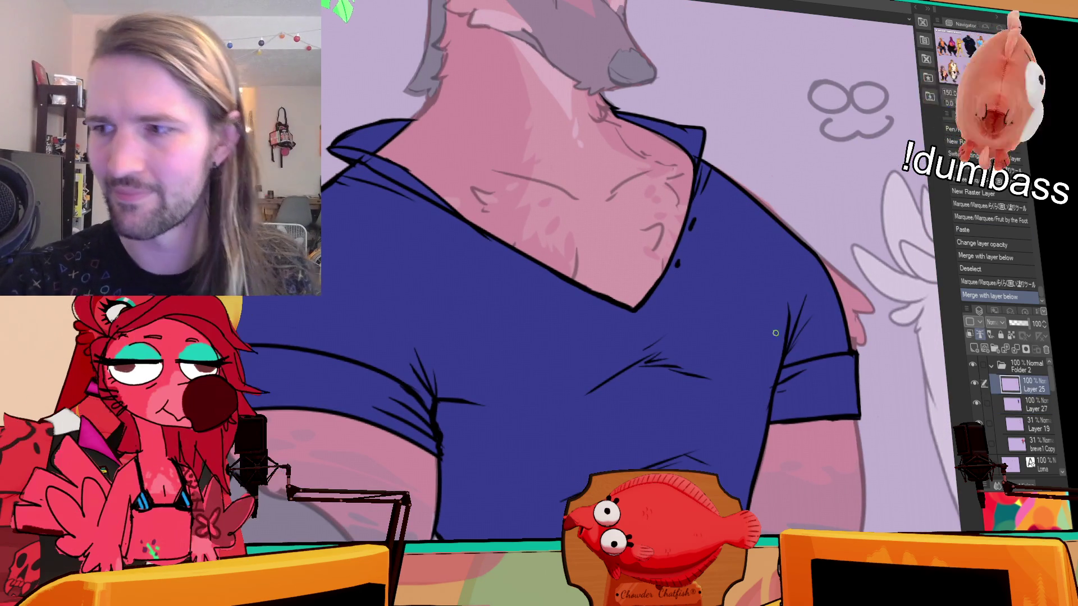
Erase the stray pink beside the shirt's right edge and redraw a clean outline there
key(e)
drag(719, 168, 809, 253)
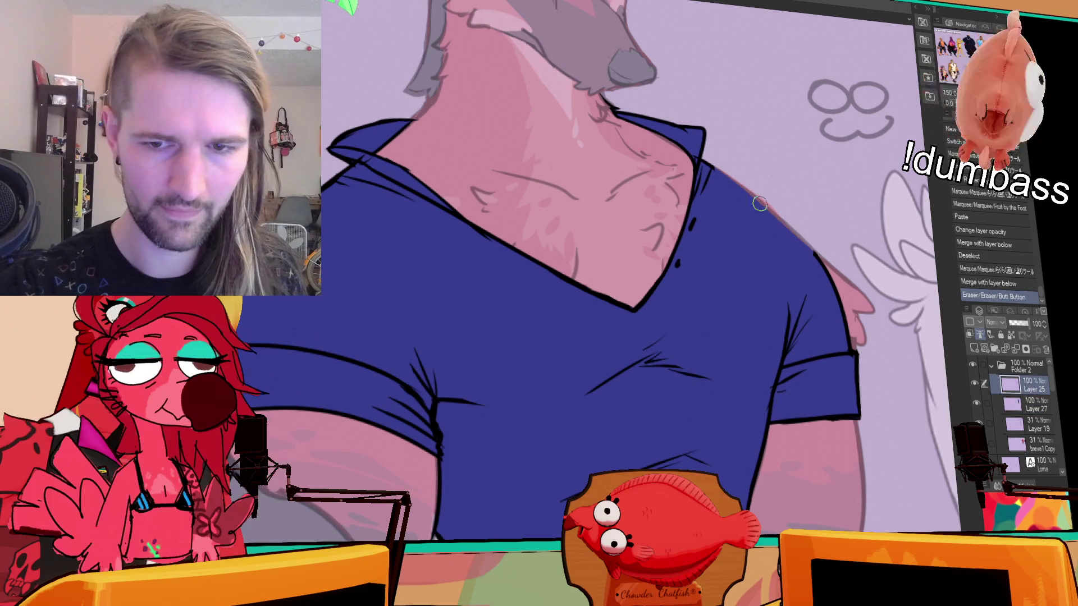
drag(780, 219, 806, 247)
key(p)
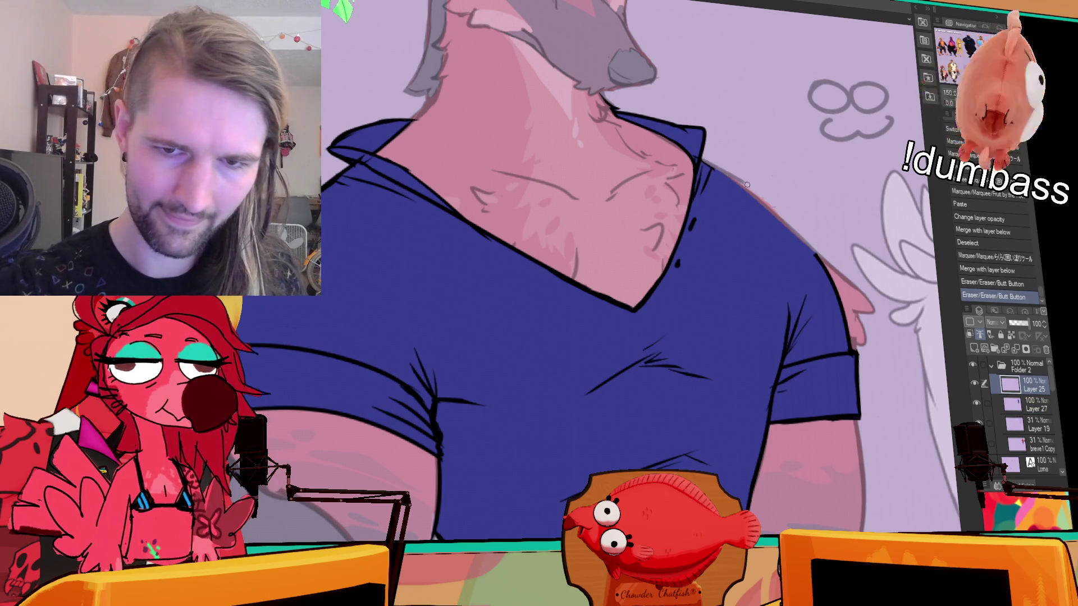
drag(724, 172, 786, 216)
key(ctrl+z)
drag(708, 162, 769, 216)
key(ctrl+z)
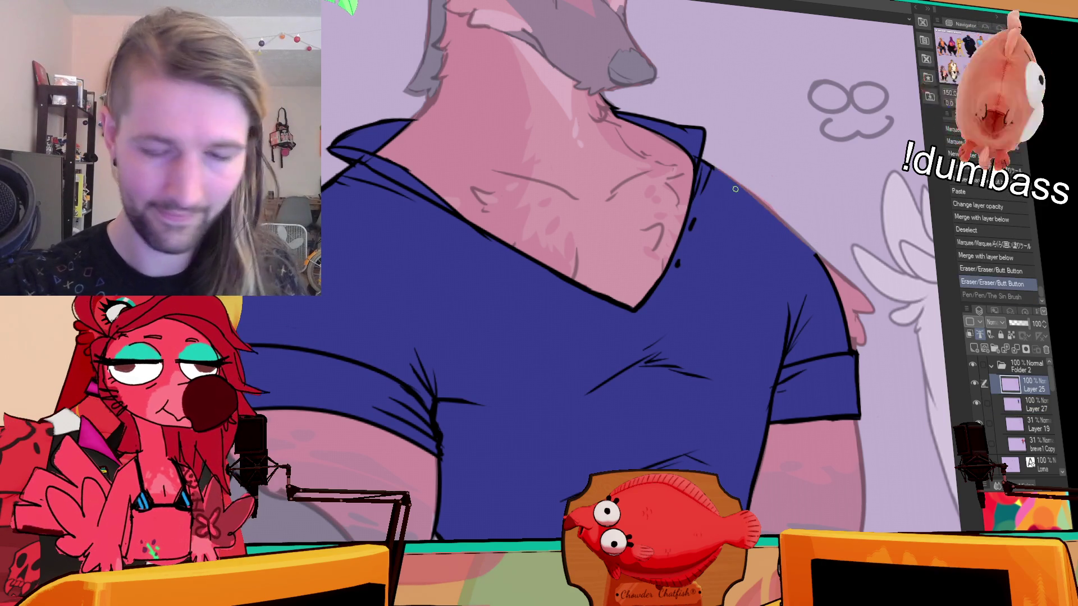
key(ctrl+z)
drag(709, 164, 789, 225)
drag(747, 187, 820, 255)
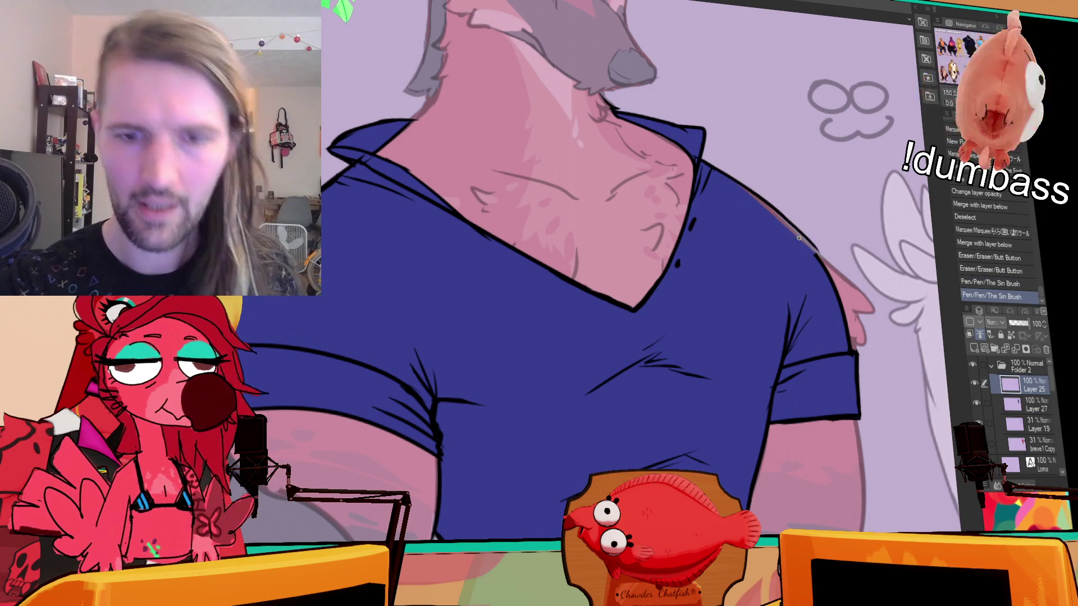
key(ctrl+z)
key(ctrl+z)
drag(705, 164, 825, 263)
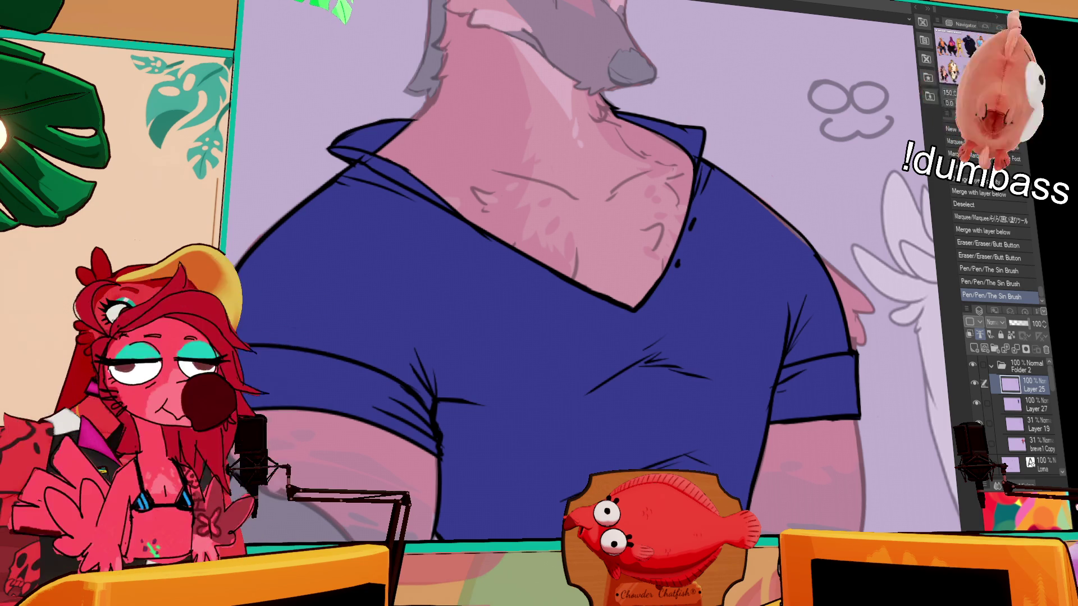
Redraw and tidy the shirt's shoulder line on Layer 25, then reframe the shirt and collar
scroll(595, 269, up, 2)
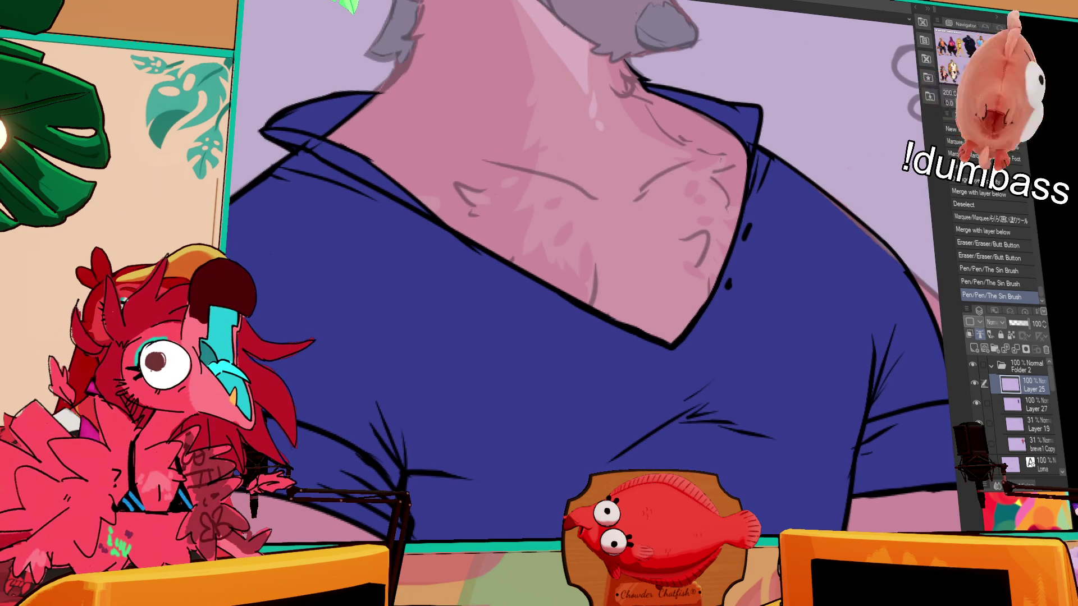
scroll(595, 269, down, 2)
key(alt+bracketleft)
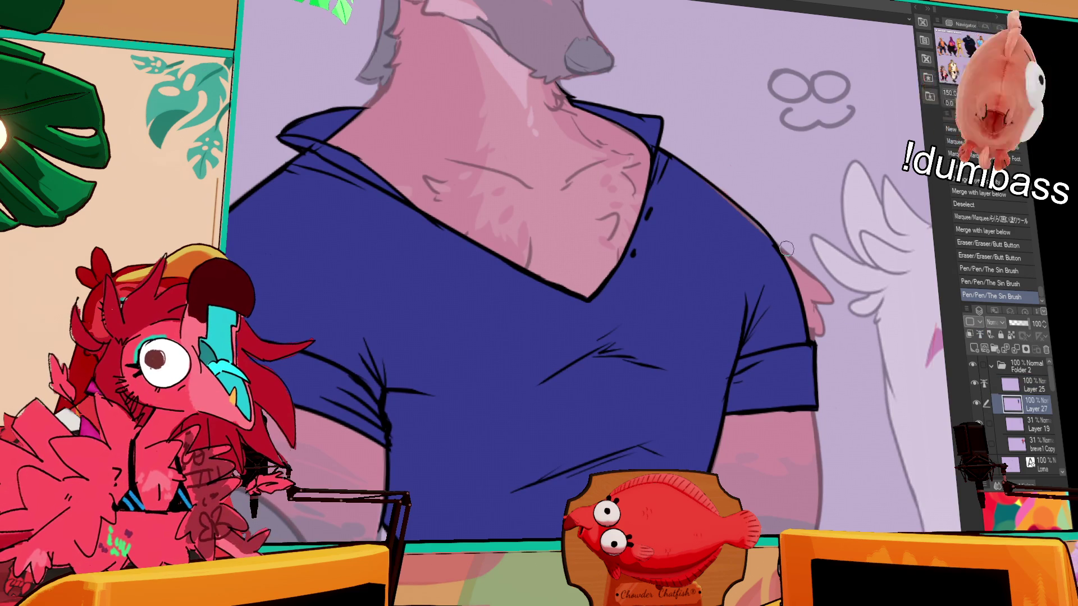
mouse_move(728, 202)
mouse_down()
mouse_move(758, 232)
mouse_move(697, 176)
mouse_move(755, 227)
mouse_up()
drag(724, 196, 752, 224)
drag(727, 191, 741, 199)
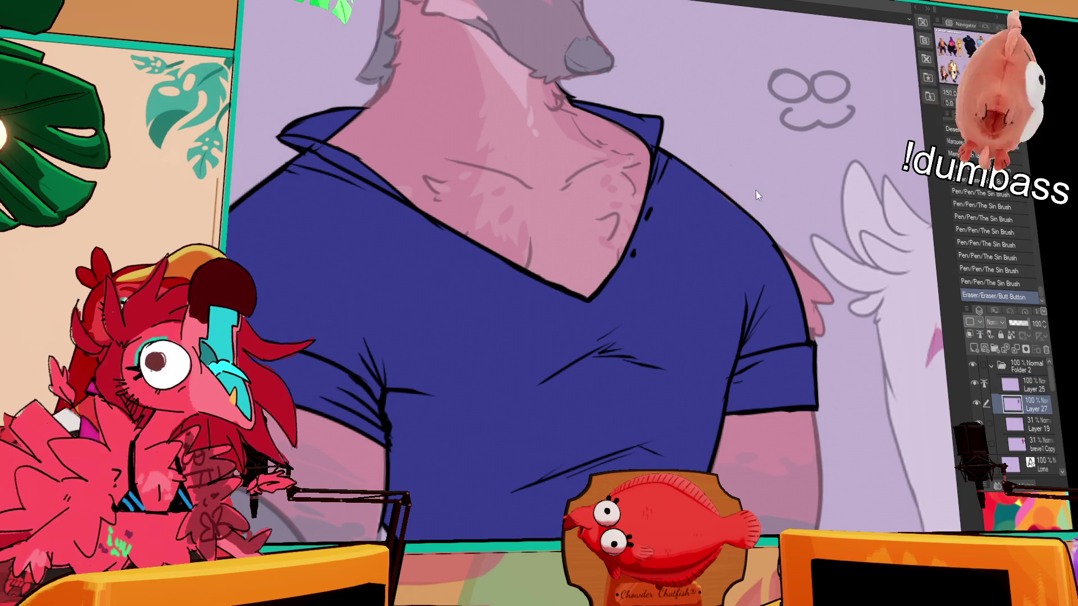
key(ctrl+z)
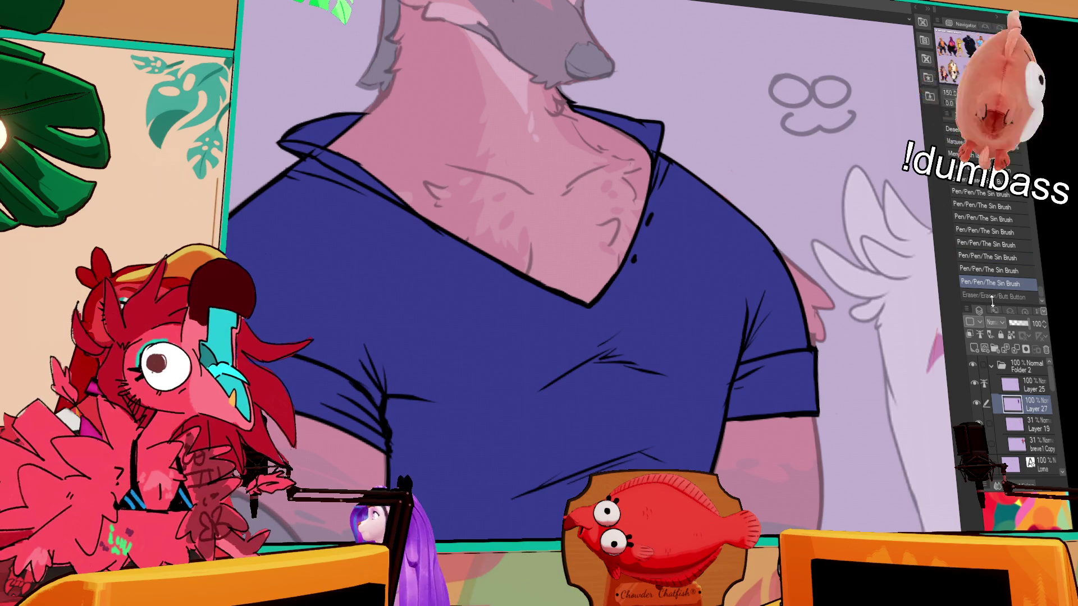
click(1032, 385)
key(ctrl+y)
drag(815, 214, 823, 231)
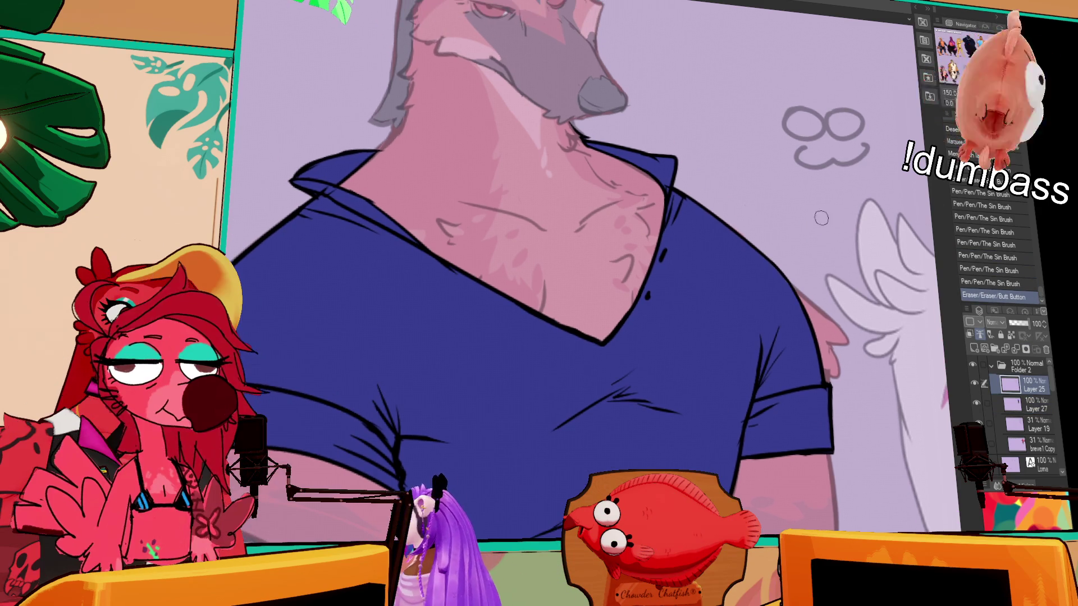
drag(790, 195, 838, 153)
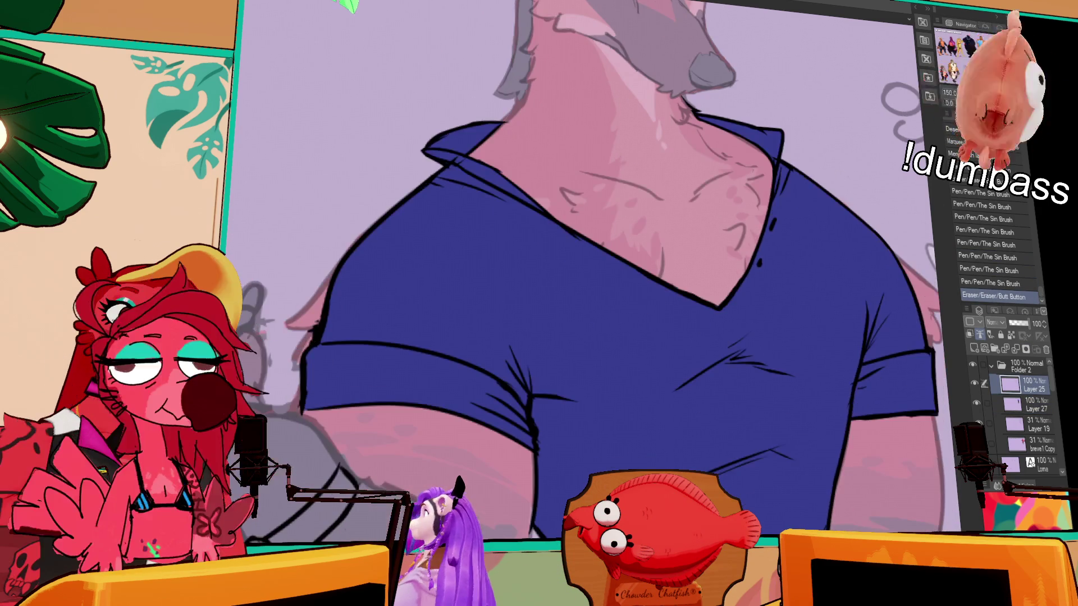
scroll(617, 270, down, 5)
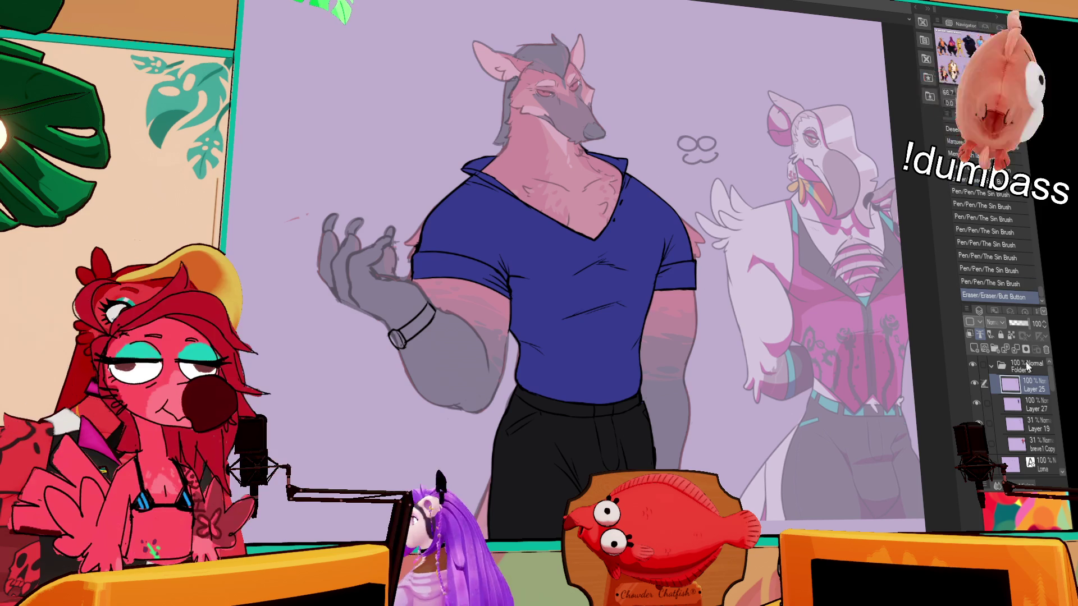
Select Layer 27 and frame the figure's shirt chest in close-up
click(1031, 404)
mouse_move(608, 331)
mouse_down()
mouse_move(619, 311)
mouse_move(638, 331)
mouse_up()
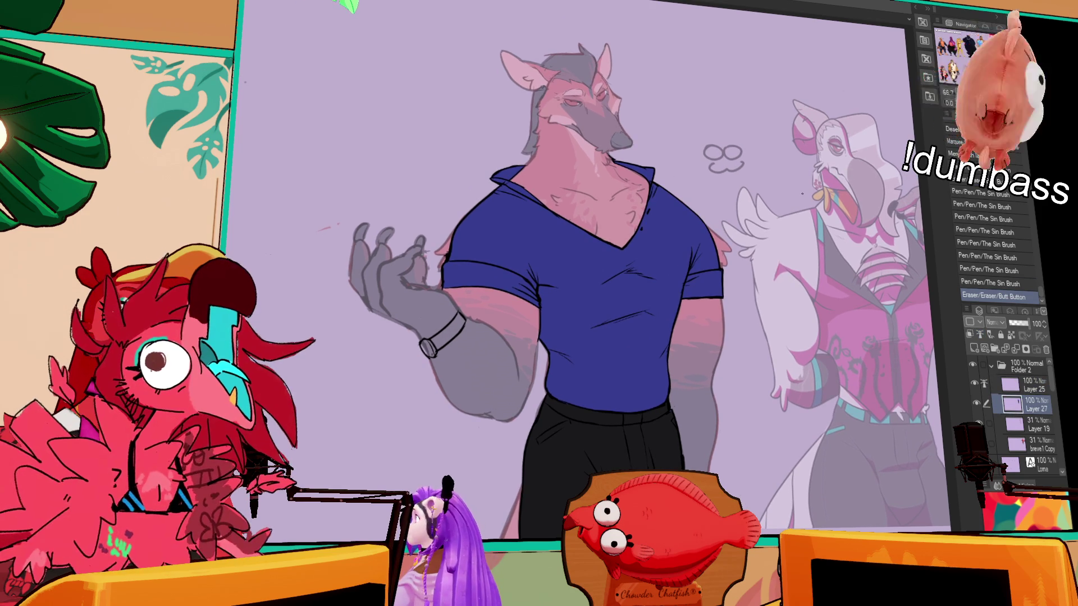
mouse_move(793, 245)
mouse_down()
mouse_move(848, 191)
mouse_move(836, 206)
mouse_up()
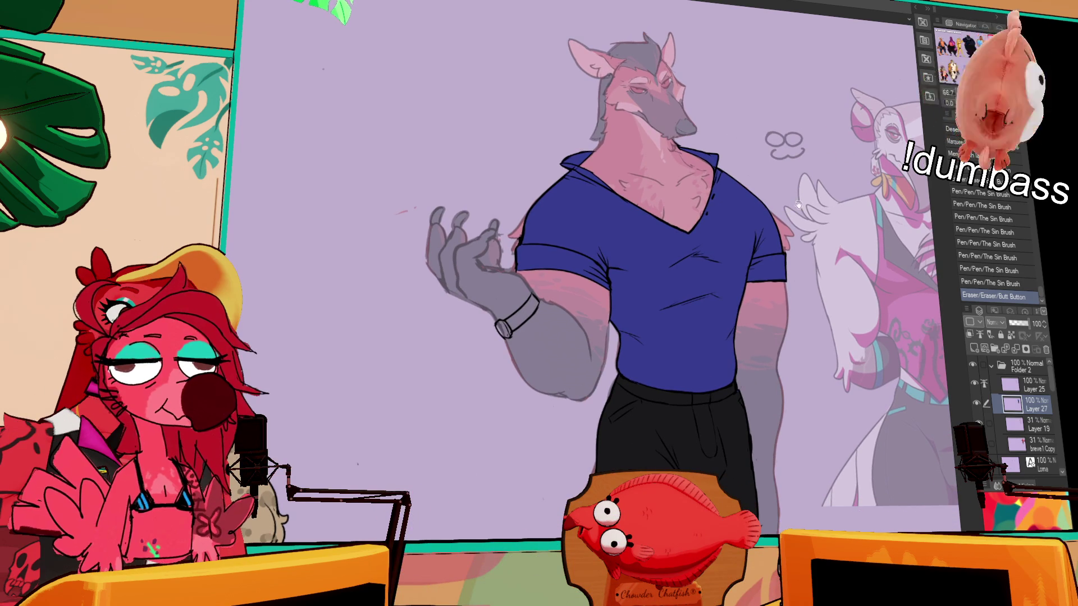
scroll(690, 290, down, 1)
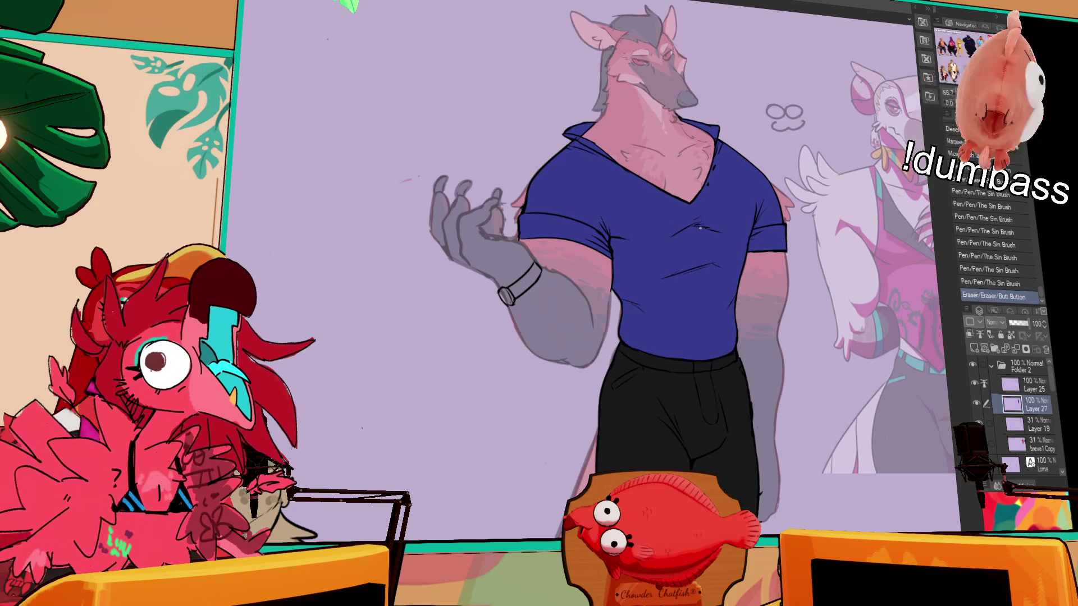
scroll(708, 214, up, 5)
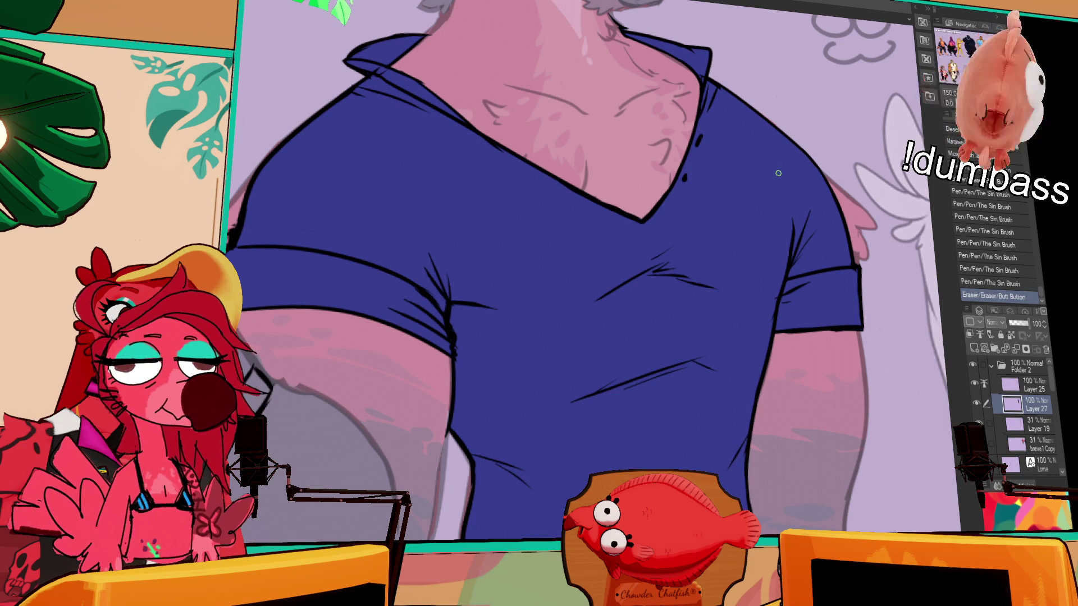
Compare versions of the last fish-logo stroke on the chest and keep it
mouse_move(730, 214)
mouse_down()
mouse_move(755, 193)
mouse_move(777, 197)
mouse_move(744, 210)
mouse_move(759, 212)
mouse_move(742, 233)
mouse_up()
key(ctrl+z)
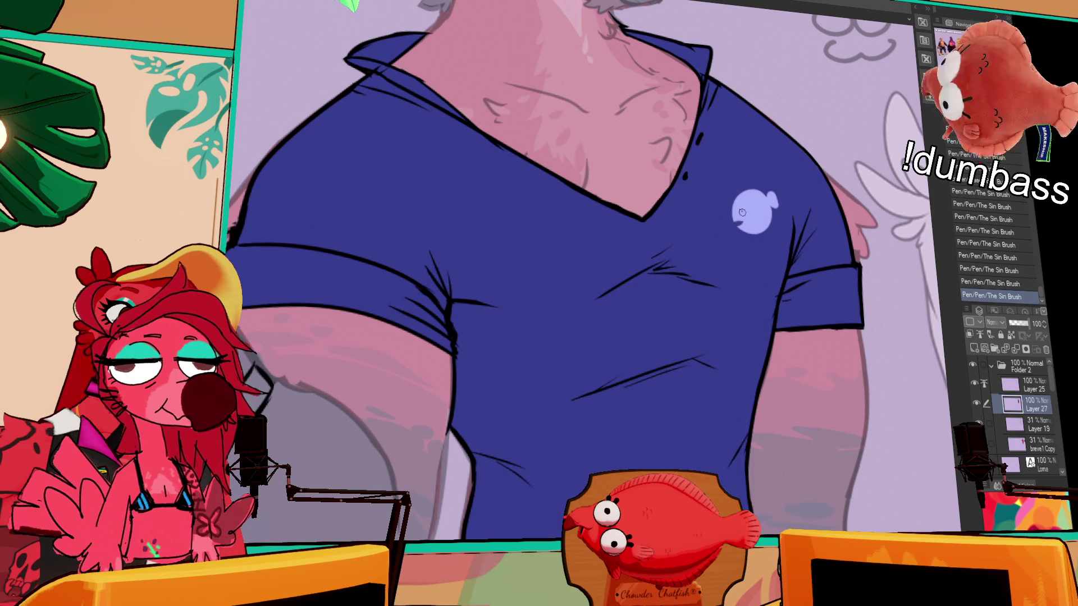
key(ctrl+z)
key(ctrl+z)
key(ctrl+z)
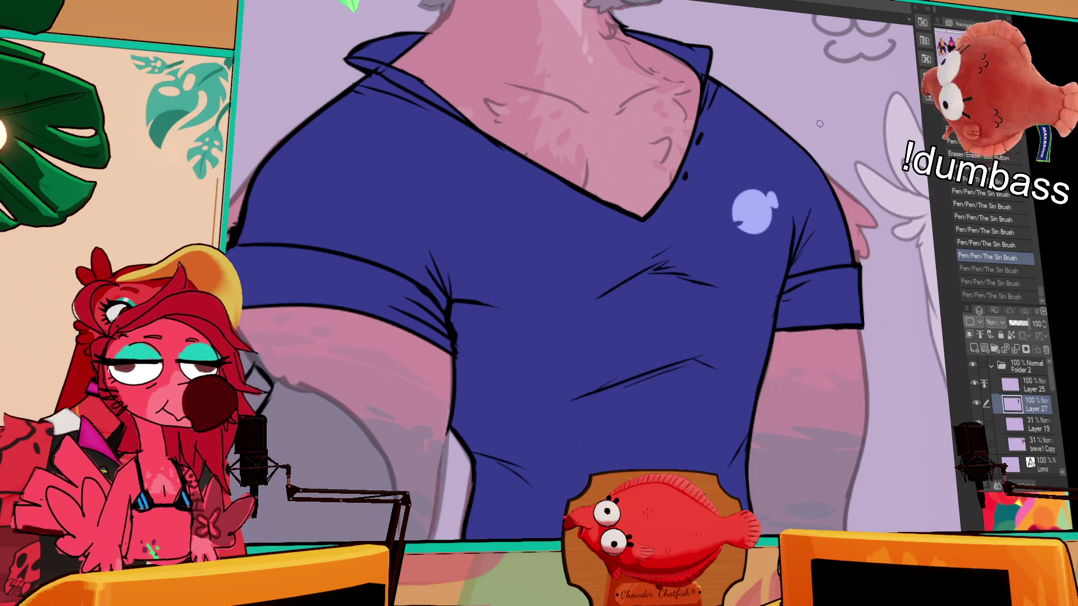
drag(804, 195, 805, 216)
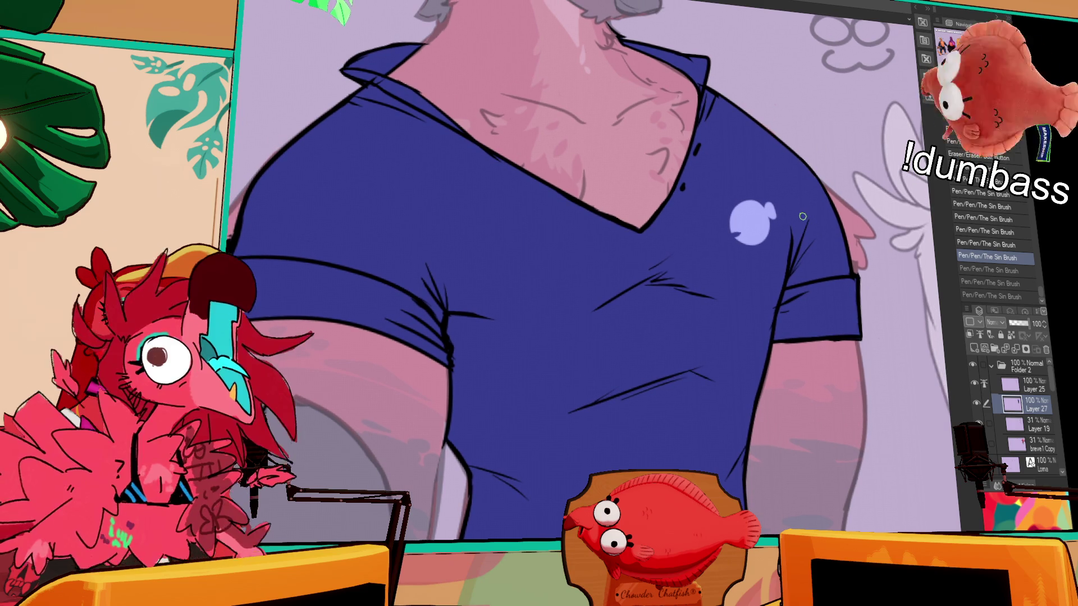
drag(793, 212, 790, 219)
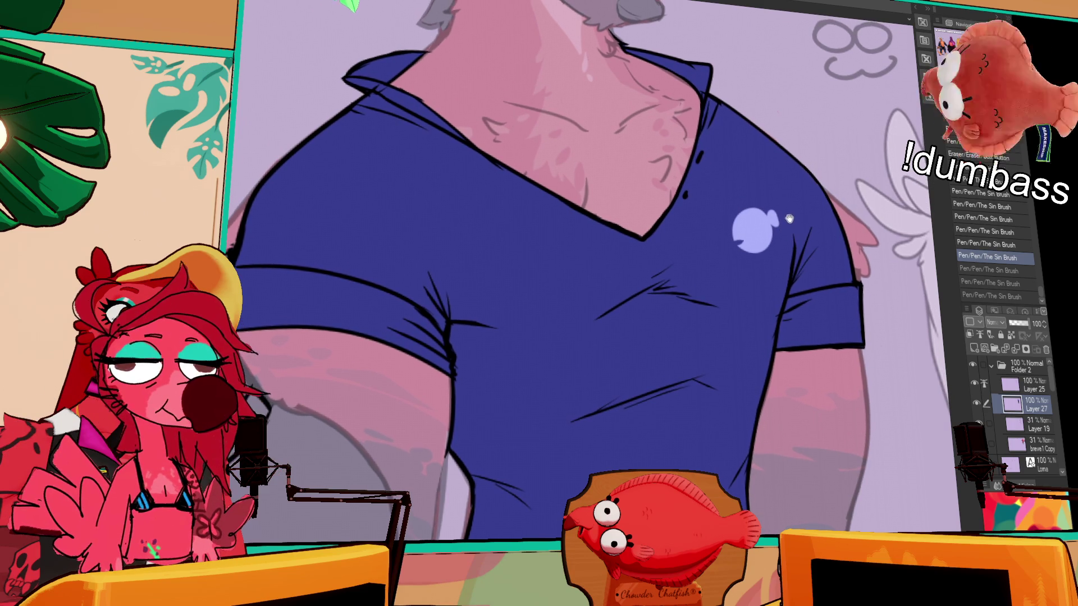
key(ctrl+y)
key(ctrl+y)
key(ctrl+y)
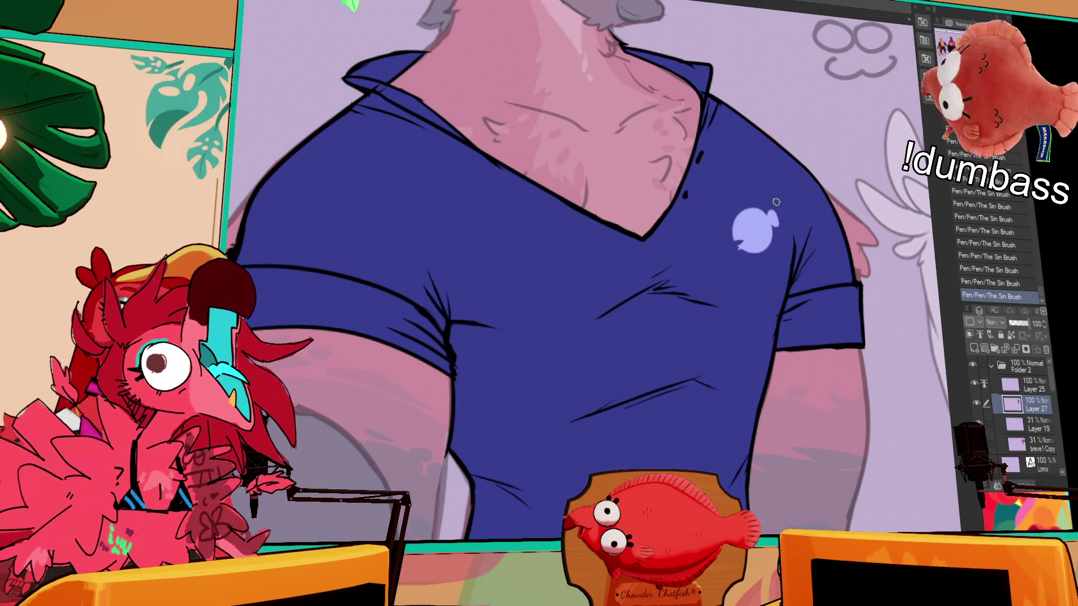
drag(786, 206, 799, 274)
key(ctrl+z)
key(ctrl+y)
key(ctrl+z)
key(ctrl+y)
key(ctrl+z)
key(ctrl+y)
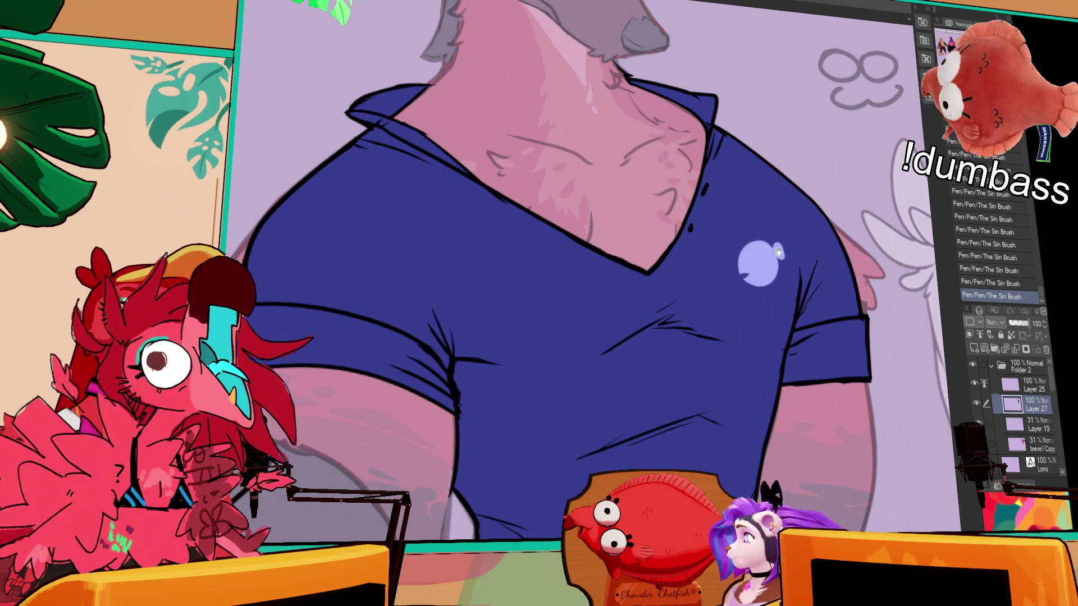
key(ctrl+z)
key(ctrl+y)
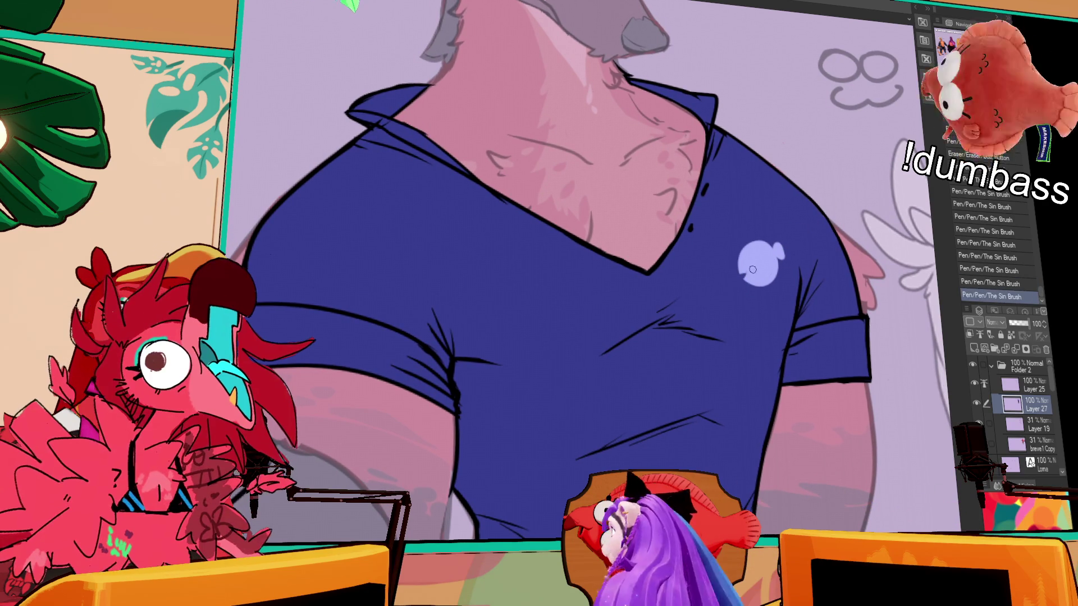
drag(798, 241, 809, 203)
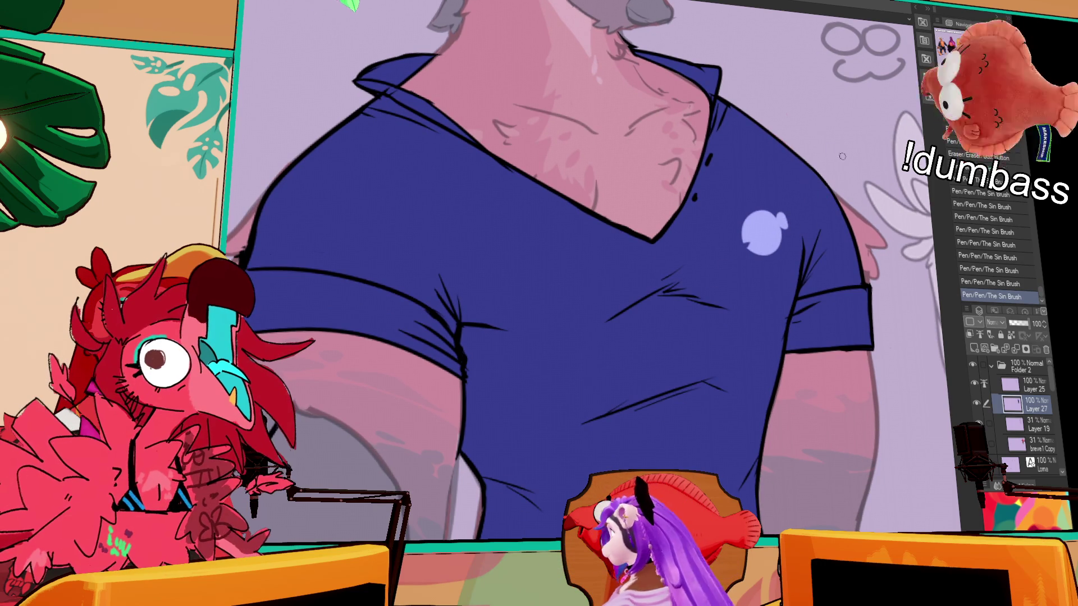
Narrow the fish logo horizontally and paint the pink stripe beside it blue
drag(824, 202, 745, 247)
key(ctrl+z)
mouse_move(802, 187)
mouse_down()
mouse_move(753, 284)
mouse_move(730, 219)
mouse_up()
key(ctrl+t)
mouse_move(808, 241)
mouse_down()
mouse_move(788, 242)
mouse_move(783, 283)
mouse_up()
key(Return)
key(ctrl+d)
mouse_move(726, 262)
mouse_down()
mouse_move(728, 276)
mouse_move(797, 231)
mouse_move(801, 197)
mouse_move(806, 247)
mouse_move(854, 180)
mouse_move(854, 197)
mouse_move(848, 176)
mouse_up()
drag(867, 247, 854, 226)
click(854, 226)
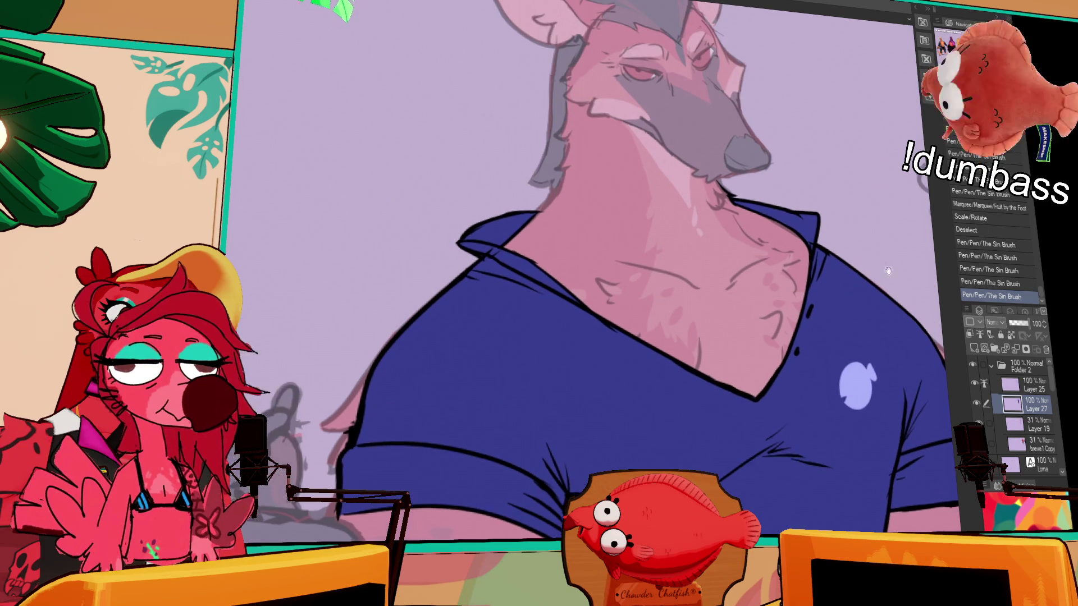
Fill the left sleeve cuff with light lavender
scroll(879, 152, up, 5)
mouse_move(888, 174)
mouse_down()
mouse_move(886, 207)
mouse_move(851, 178)
mouse_up()
key(ctrl+minus)
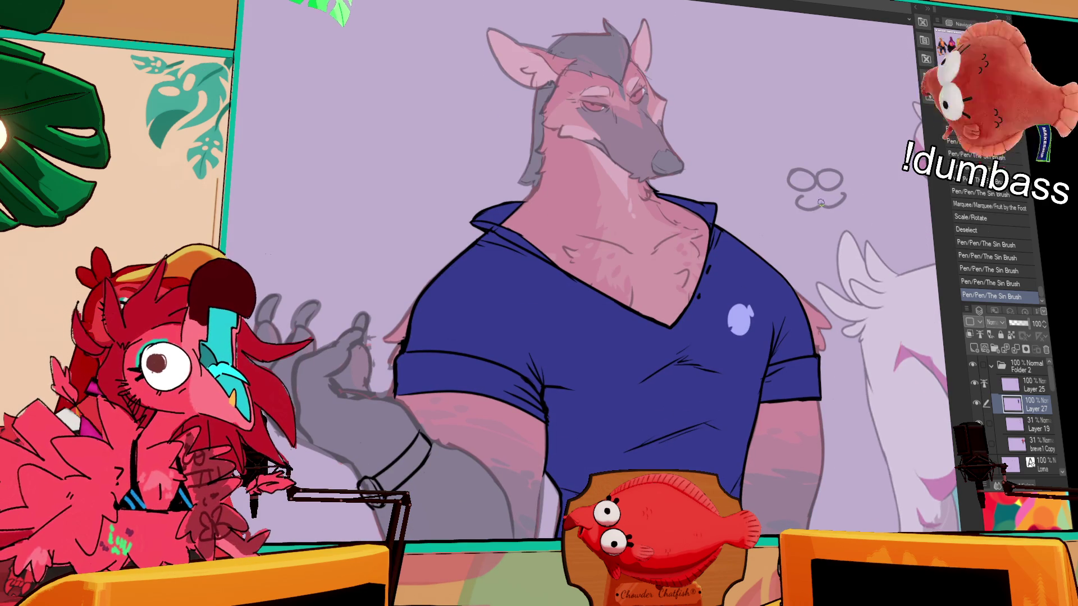
drag(867, 286, 861, 220)
mouse_move(893, 279)
mouse_down()
mouse_move(865, 219)
mouse_move(897, 195)
mouse_up()
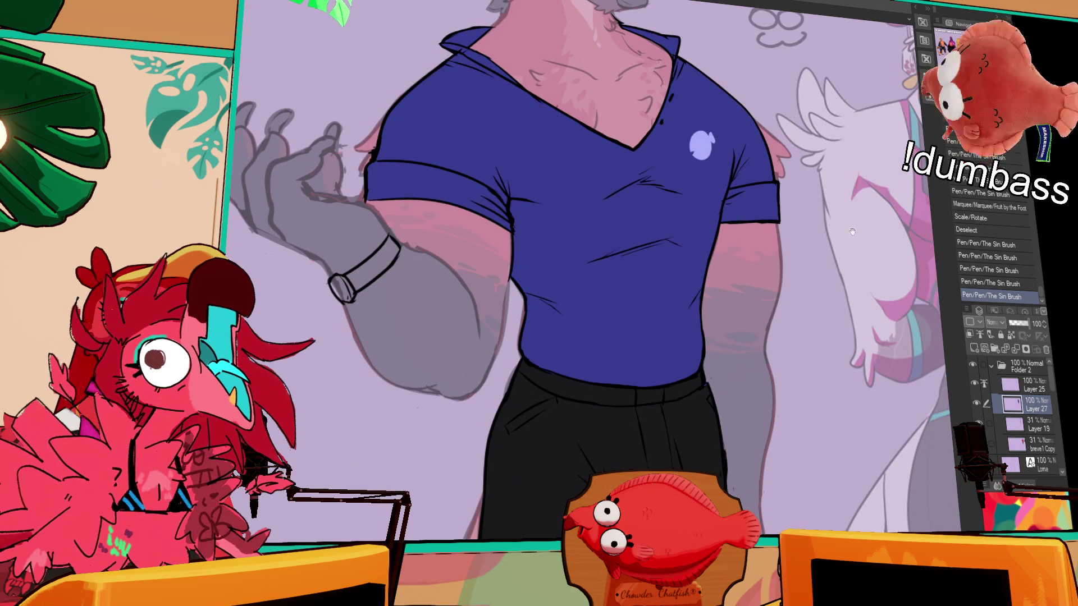
drag(798, 168, 808, 216)
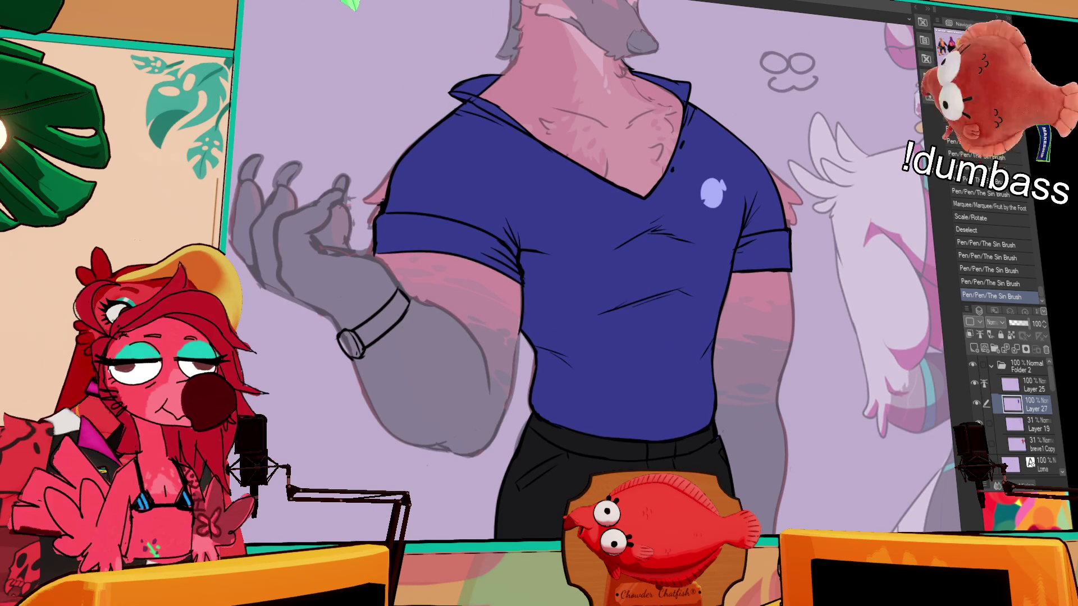
click(754, 248)
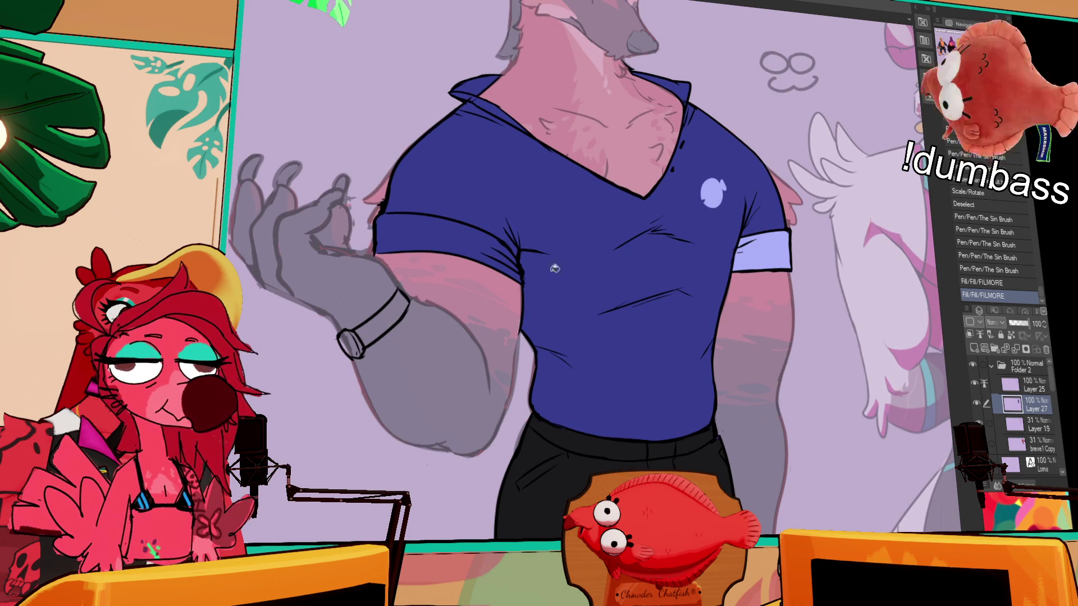
Fill the right sleeve cuff and both collar halves lavender, touching up the collar
click(483, 238)
scroll(831, 155, up, 3)
scroll(790, 215, up, 4)
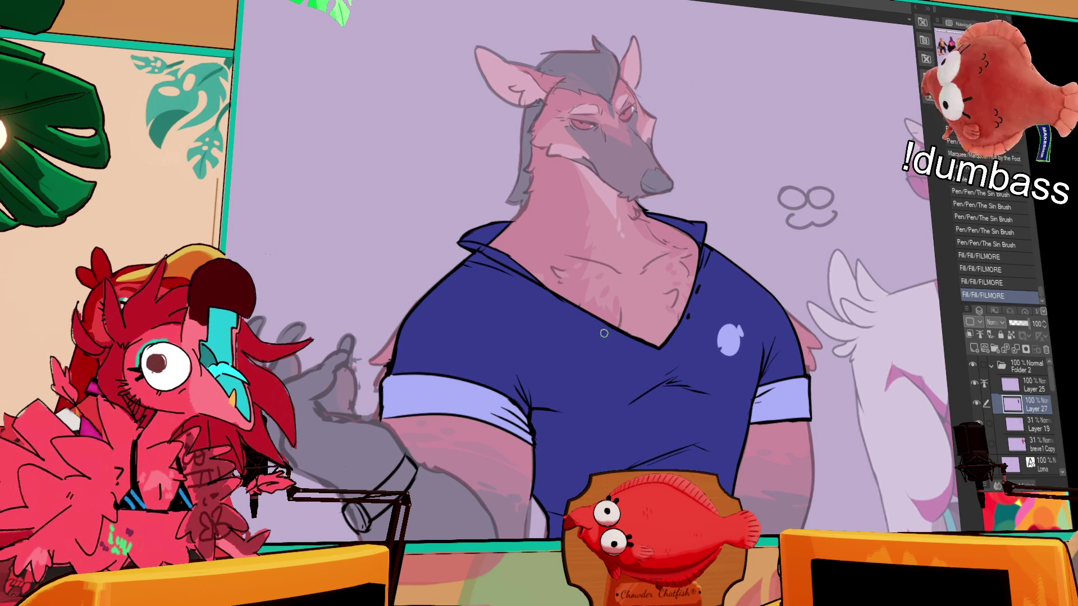
click(491, 253)
click(703, 233)
key(p)
drag(703, 233, 698, 246)
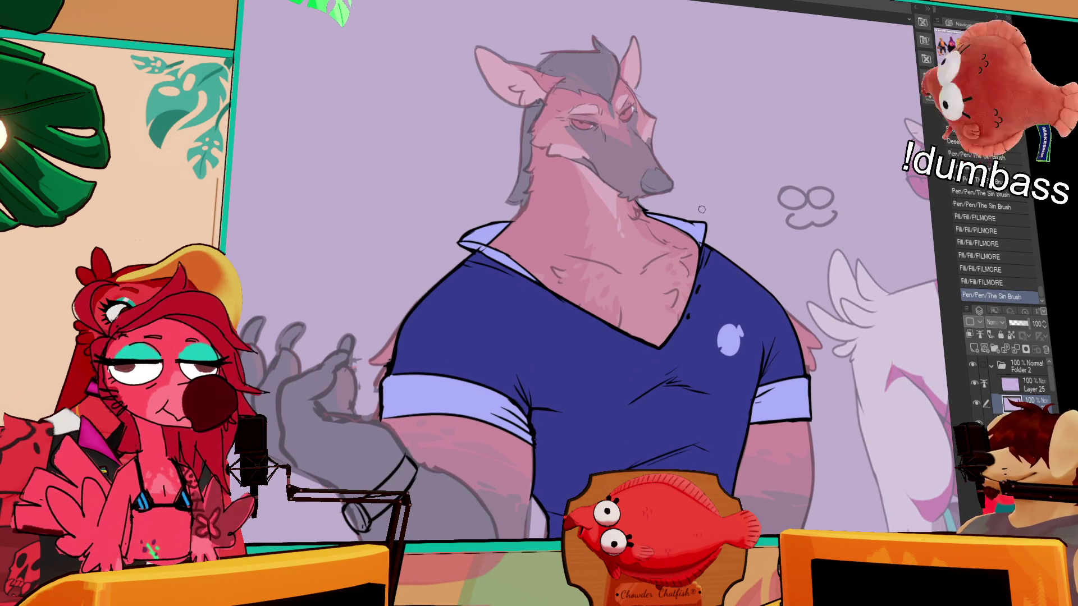
Undo the accidental shirt selection and compare the collar pen stroke, leaving it removed
click(547, 306)
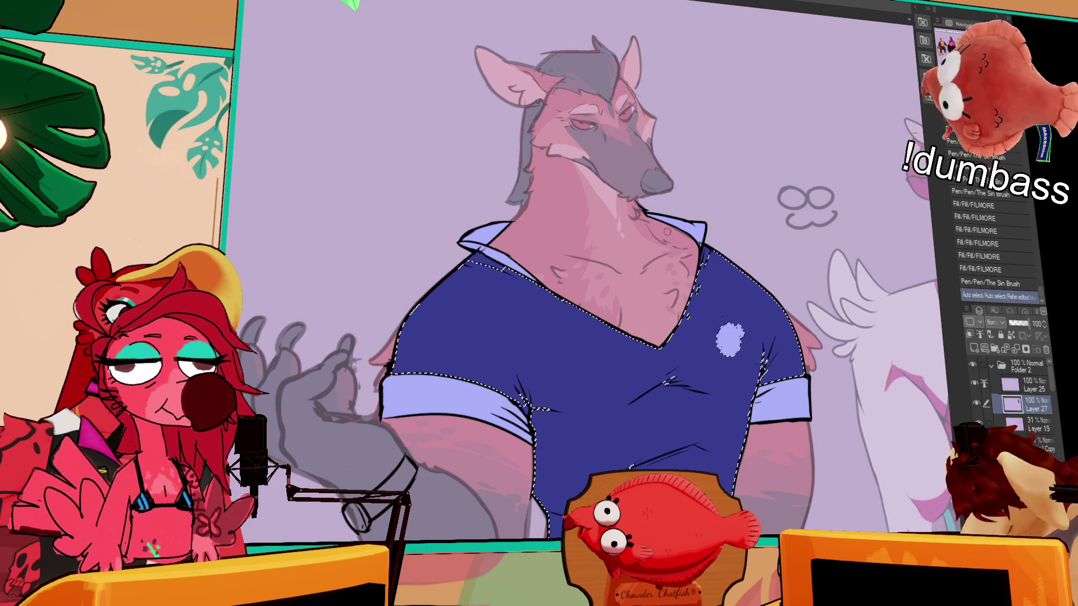
key(ctrl+z)
drag(494, 259, 589, 309)
key(ctrl+z)
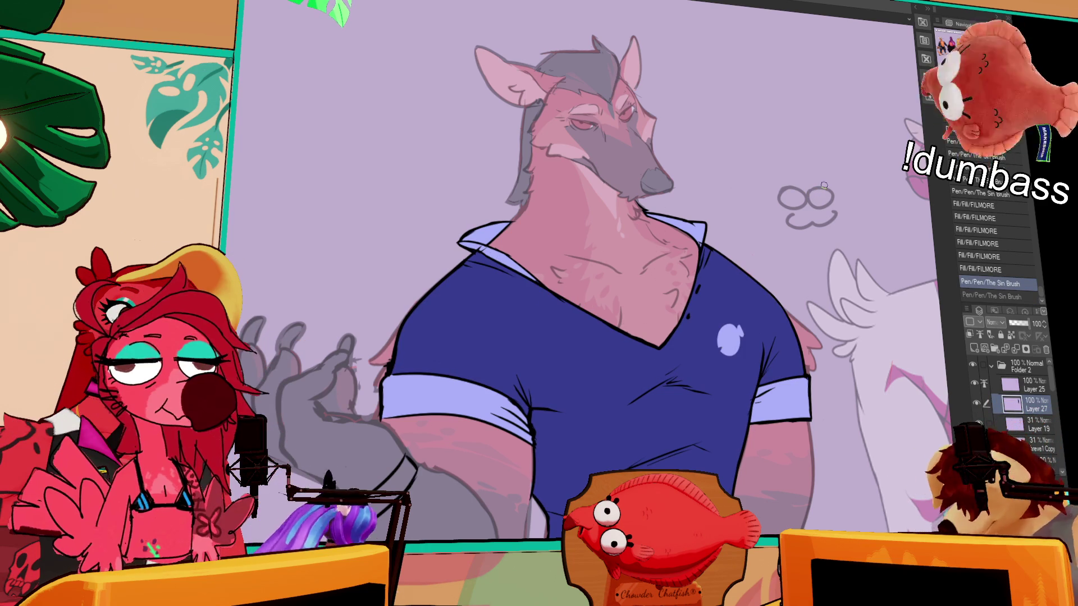
key(ctrl+y)
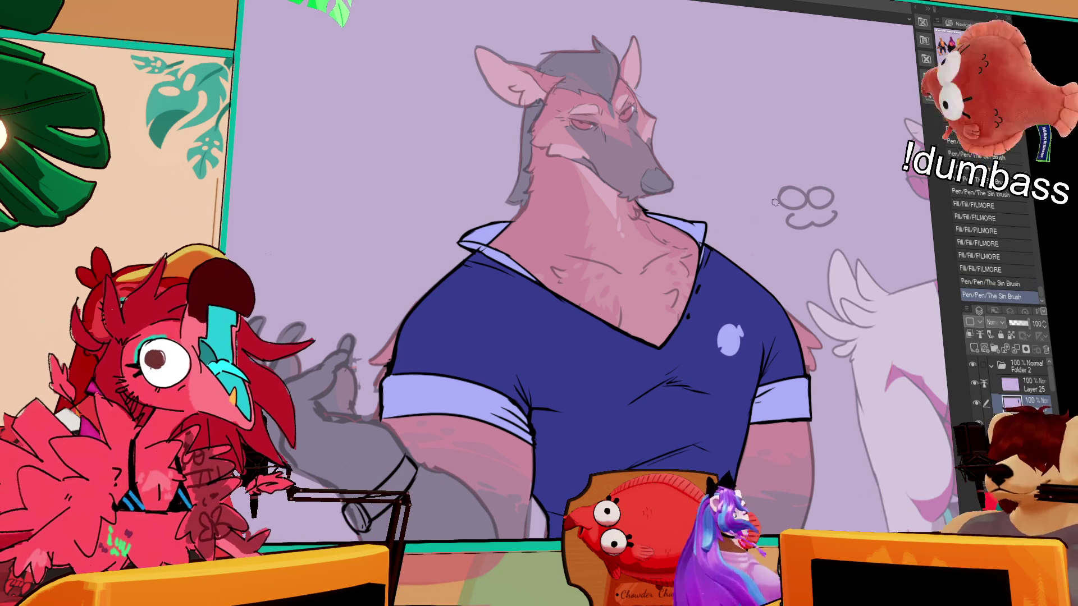
key(ctrl+z)
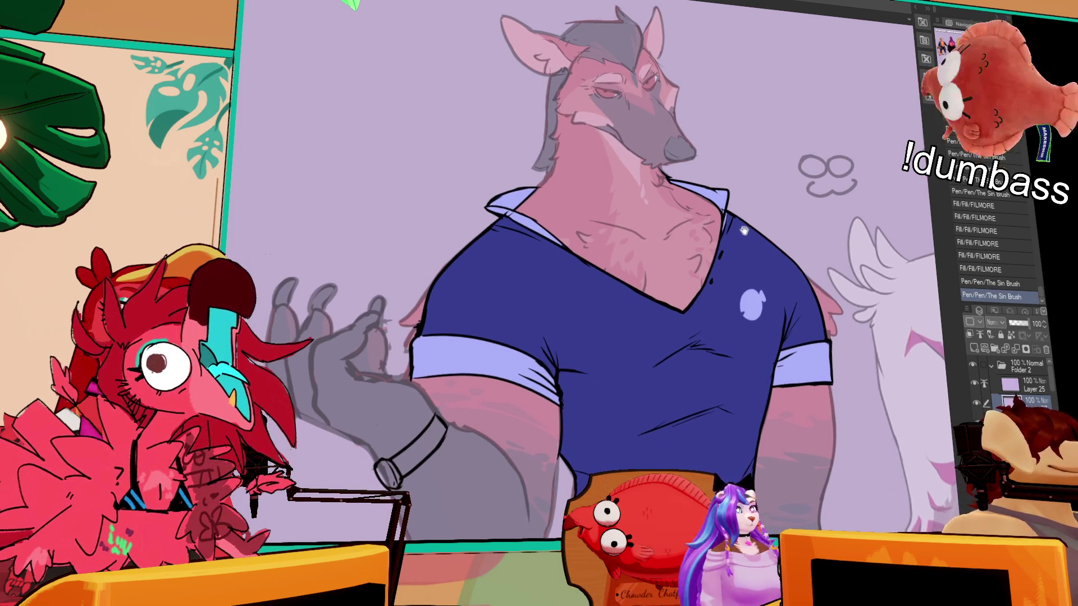
key(ctrl+y)
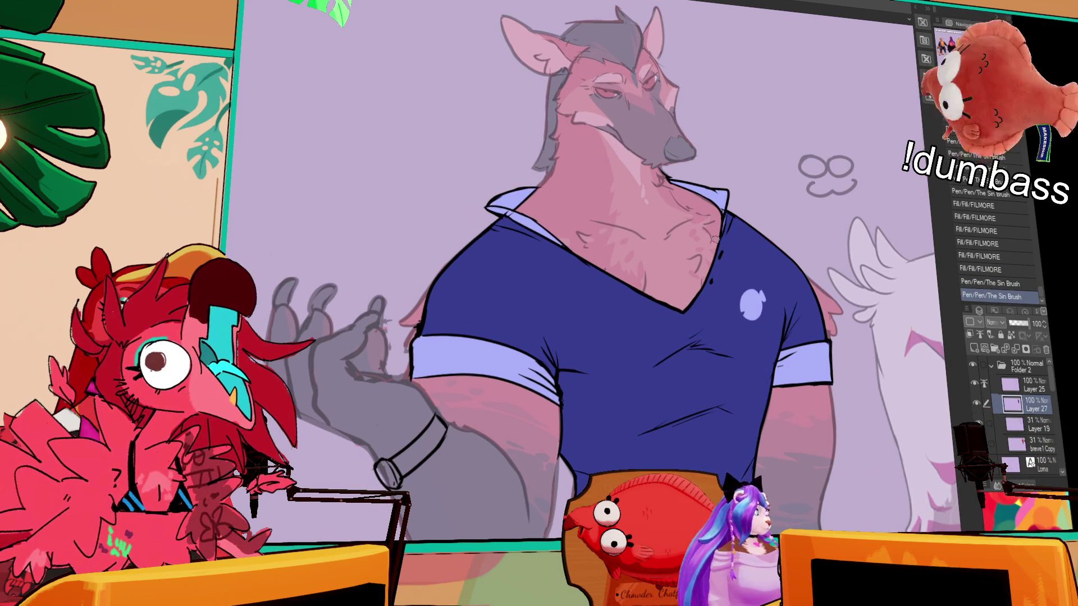
key(ctrl+z)
scroll(846, 228, down, 3)
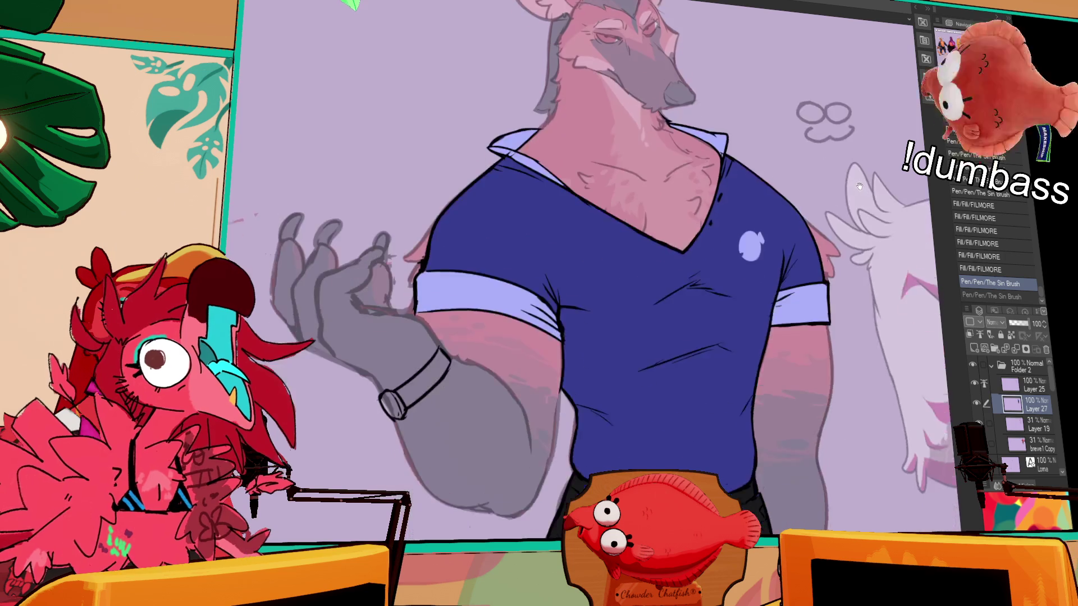
scroll(867, 195, down, 2)
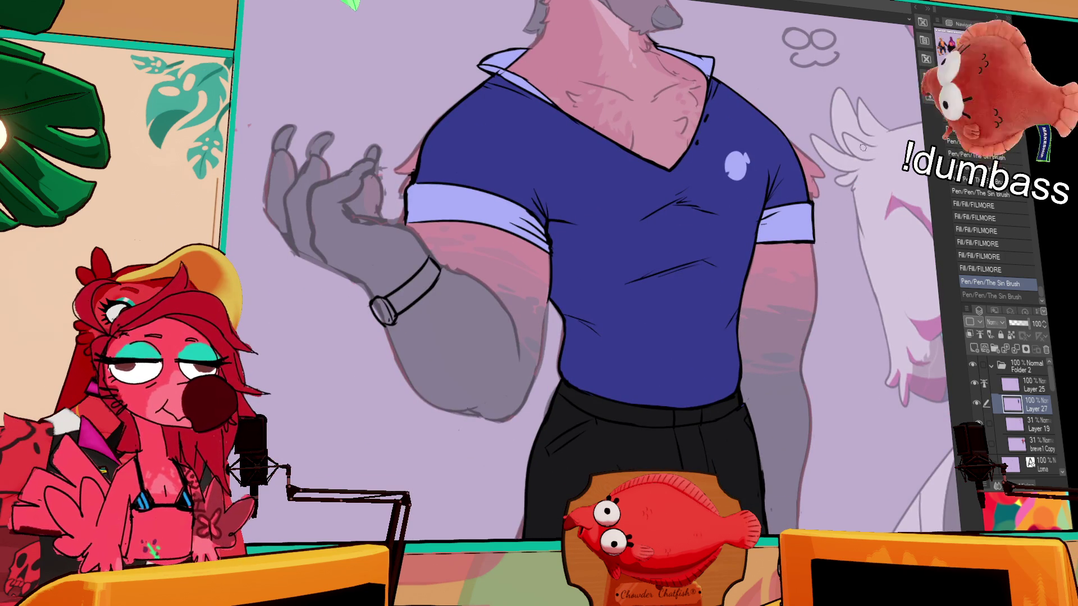
scroll(842, 246, up, 3)
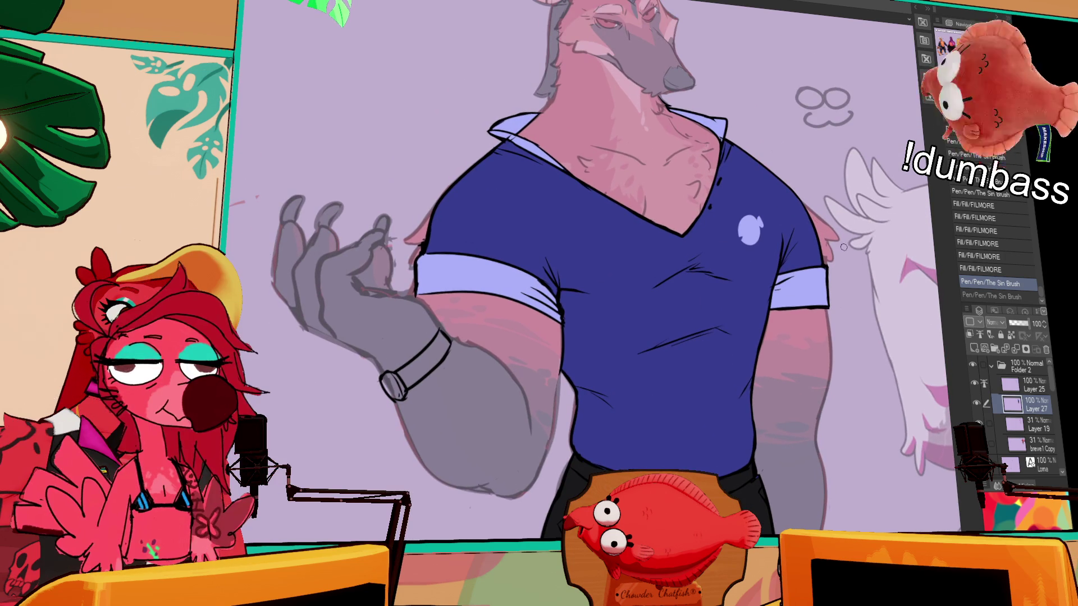
scroll(850, 258, down, 5)
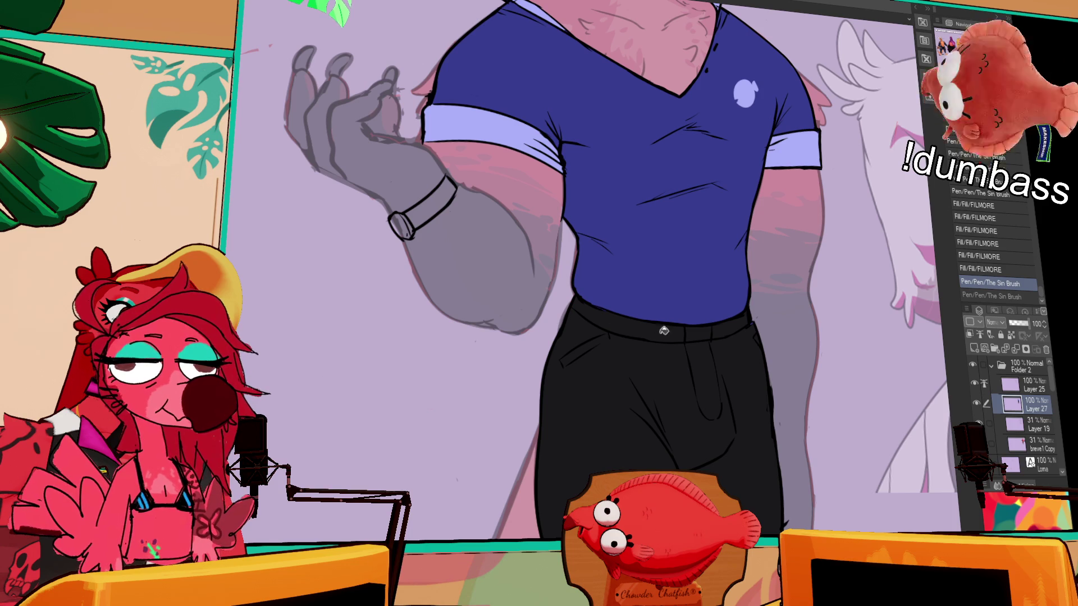
Fill the belt across the black trousers' waistband
click(661, 329)
click(730, 326)
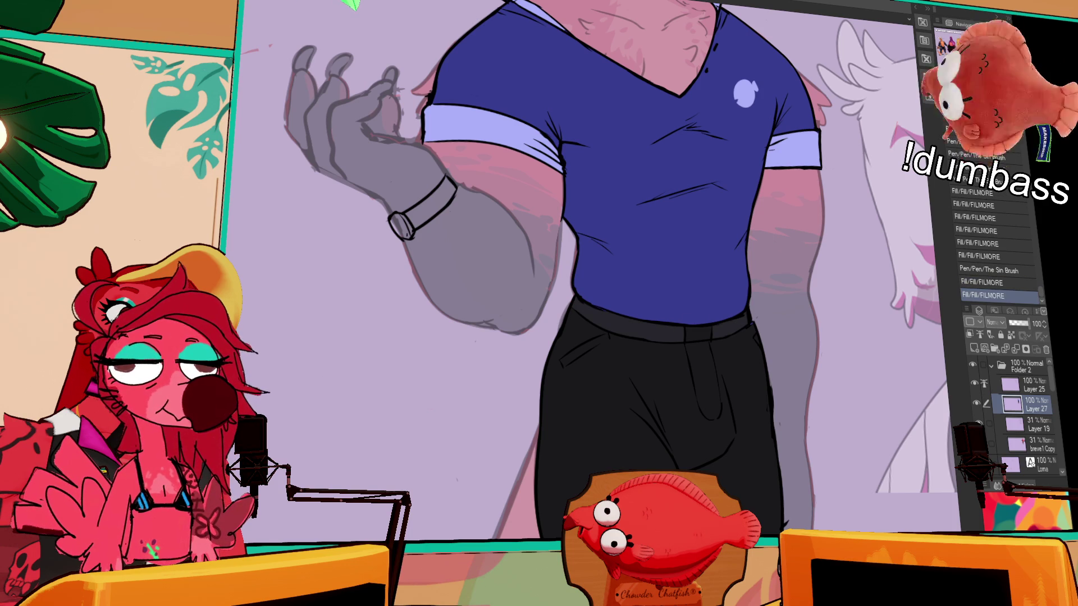
key(ctrl+minus)
scroll(864, 216, up, 1)
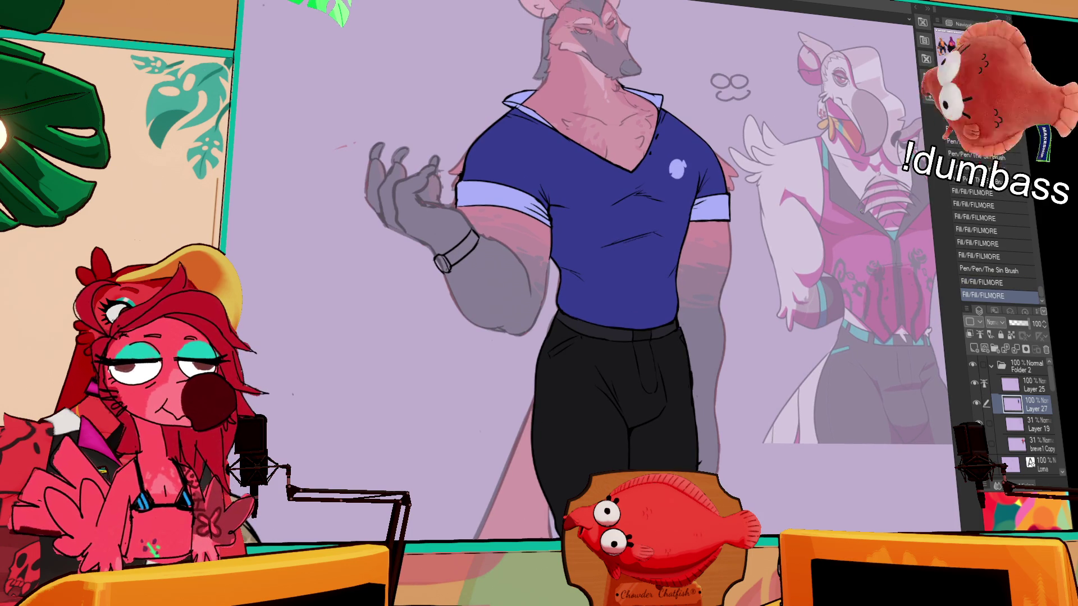
scroll(859, 236, down, 1)
scroll(864, 245, up, 3)
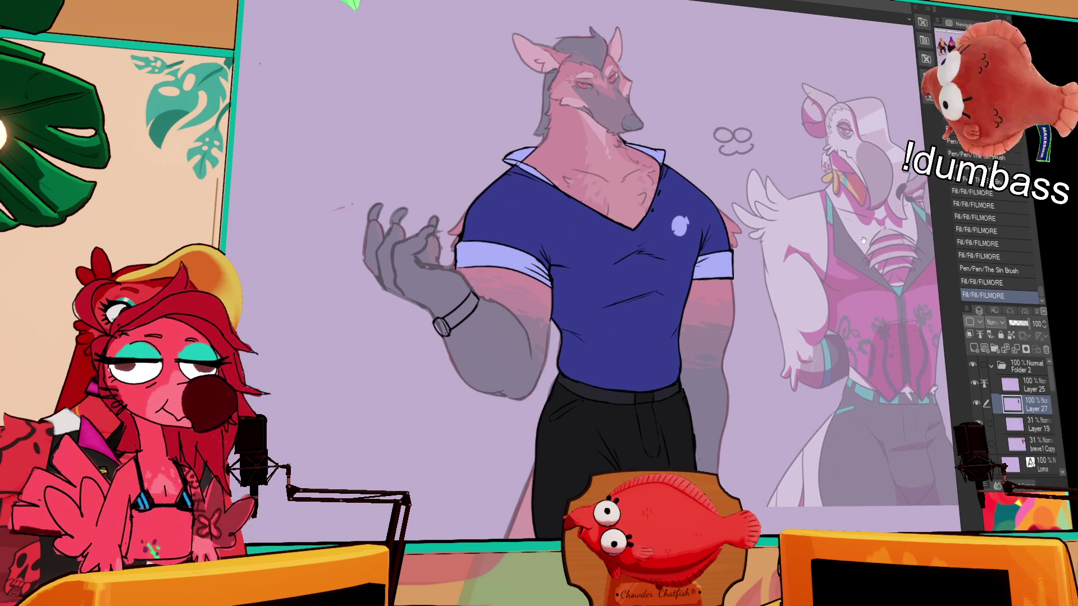
scroll(862, 235, down, 10)
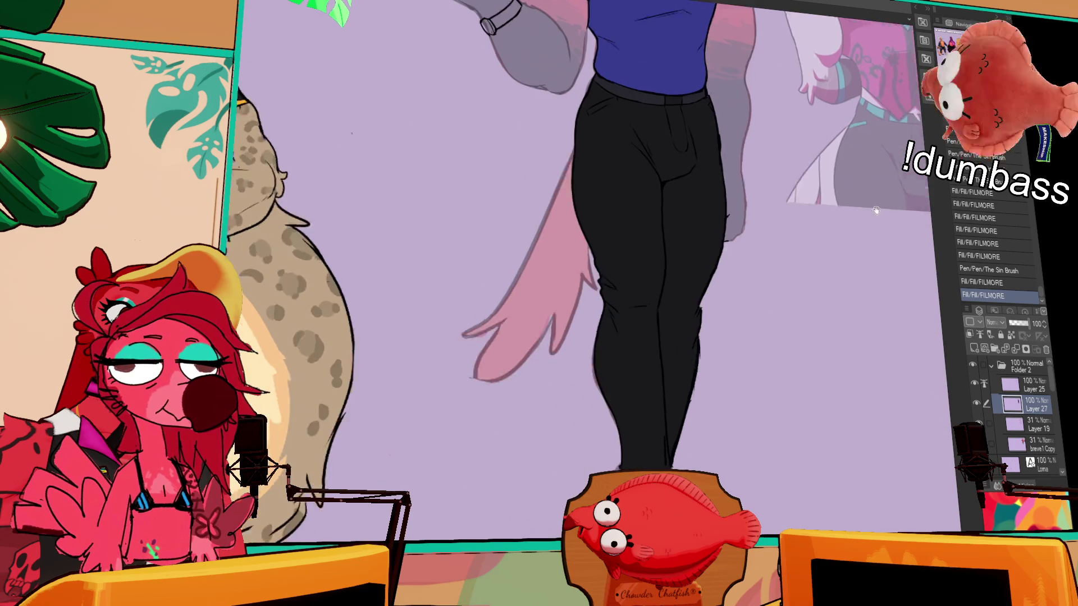
click(1010, 386)
key(ctrl+plus)
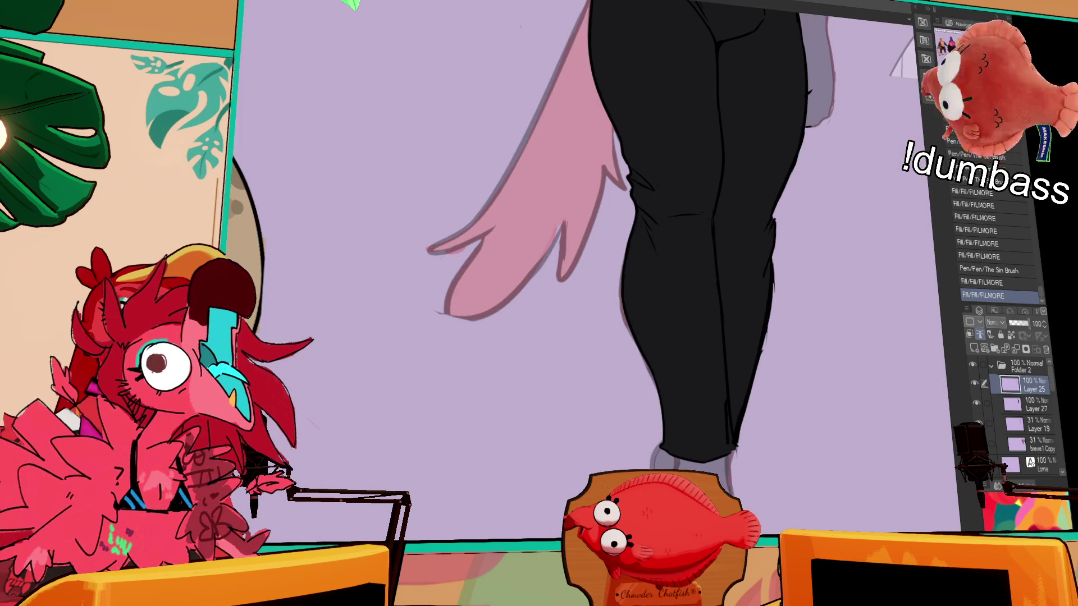
Draw the dark line along the top of the grey foot's toes, keeping the extended version
scroll(809, 235, down, 3)
scroll(808, 234, down, 2)
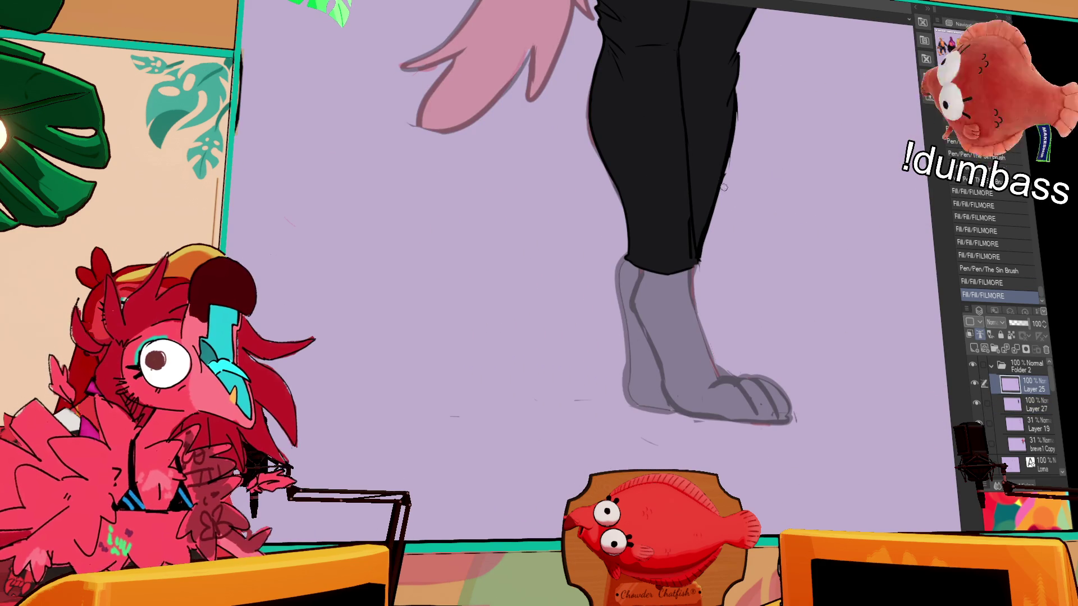
drag(696, 316, 736, 397)
key(ctrl+z)
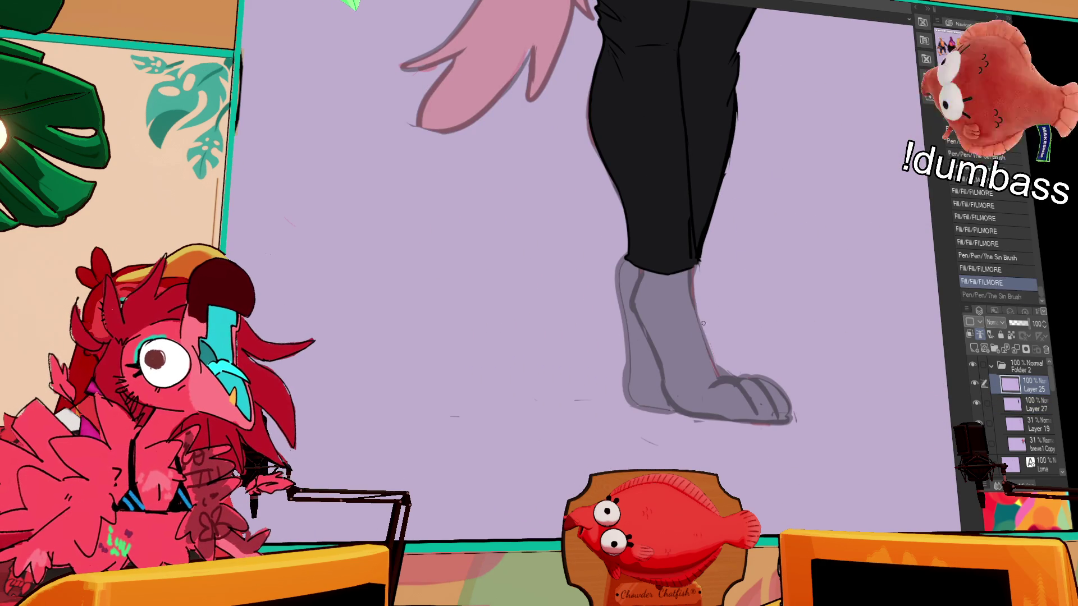
key(ctrl+z)
drag(701, 338, 794, 415)
key(ctrl+z)
key(ctrl+z)
drag(724, 366, 795, 416)
key(ctrl+y)
key(ctrl+z)
key(ctrl+y)
key(ctrl+z)
key(ctrl+y)
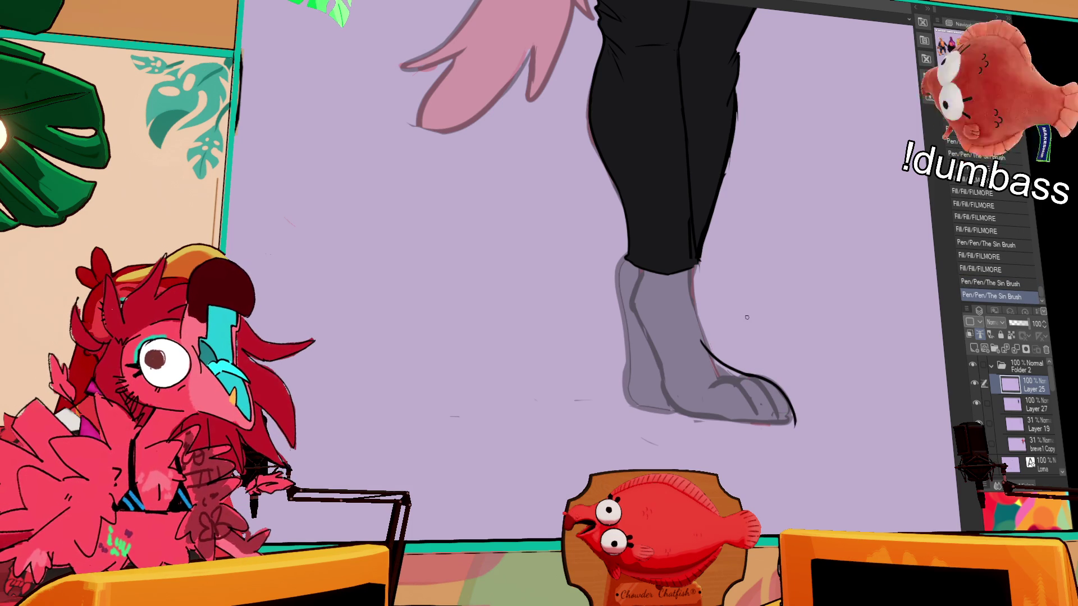
Try an extra line on the foot and undo it
mouse_move(741, 336)
mouse_down()
mouse_move(747, 328)
mouse_move(727, 356)
mouse_up()
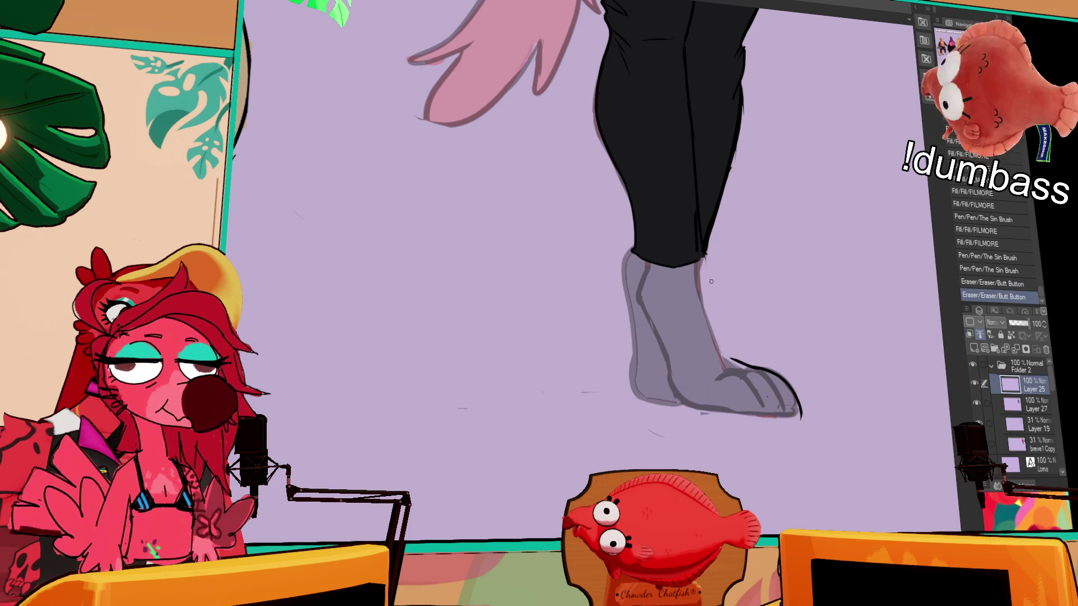
drag(717, 316, 723, 368)
key(ctrl+z)
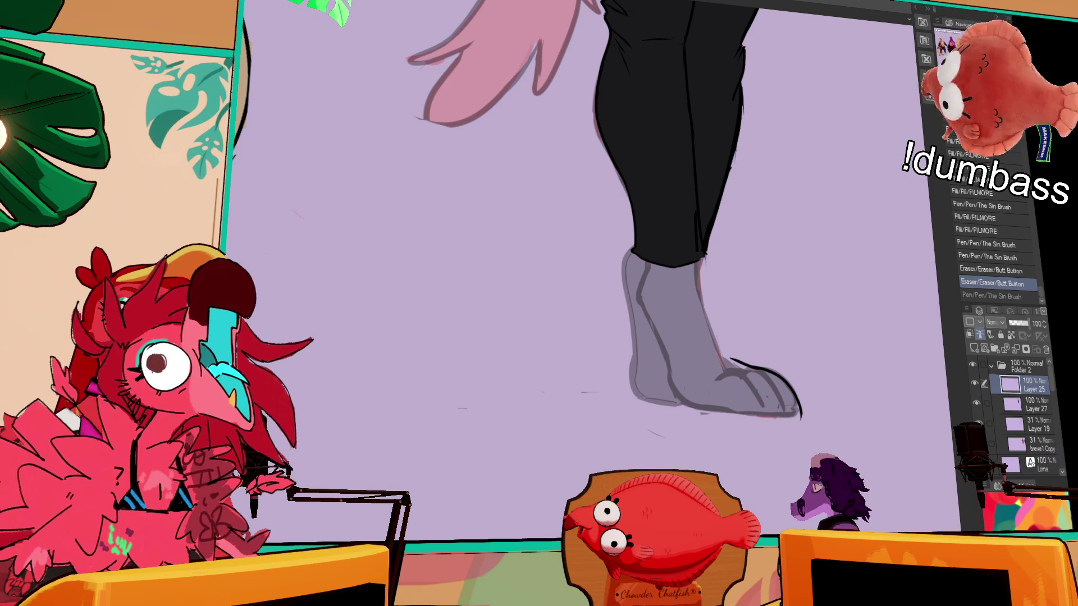
Erase a stray mark near the foot and re-ink the foot outline, retrying strokes with undo/redo
click(739, 356)
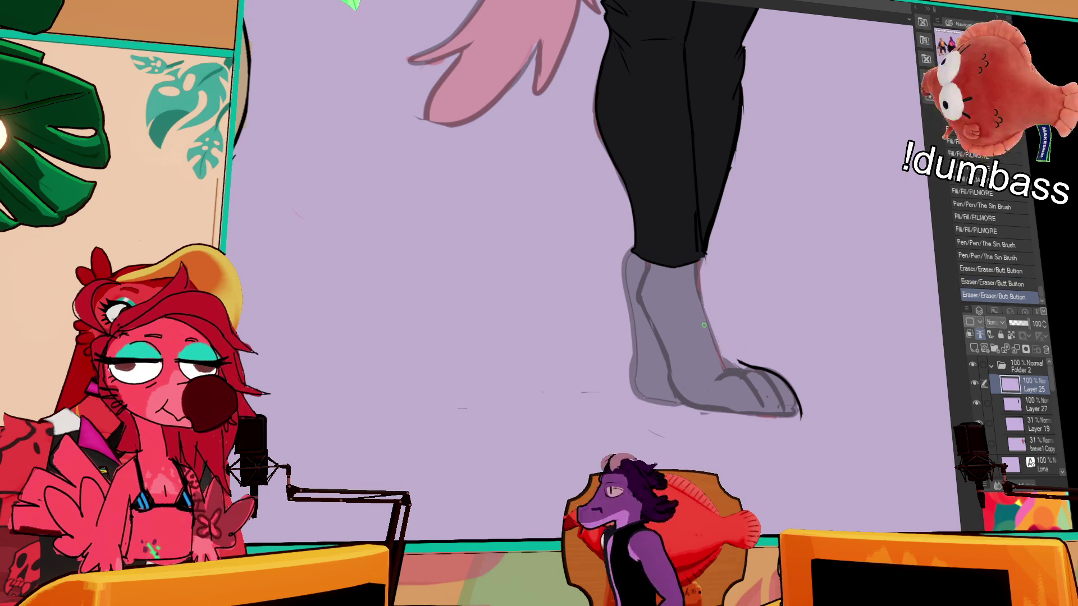
scroll(743, 275, down, 2)
drag(724, 340, 738, 333)
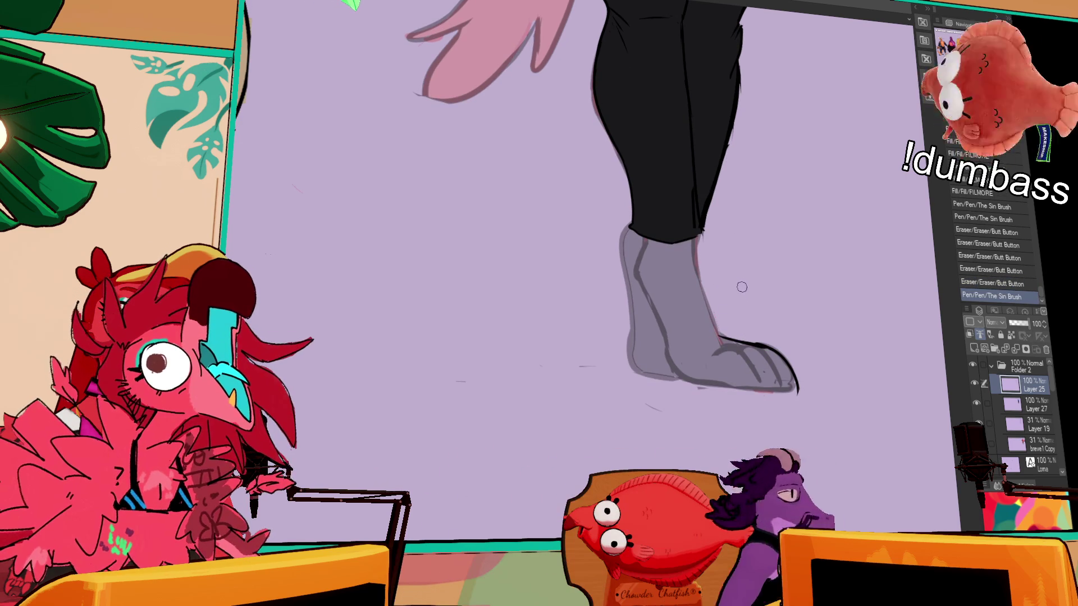
drag(753, 287, 759, 304)
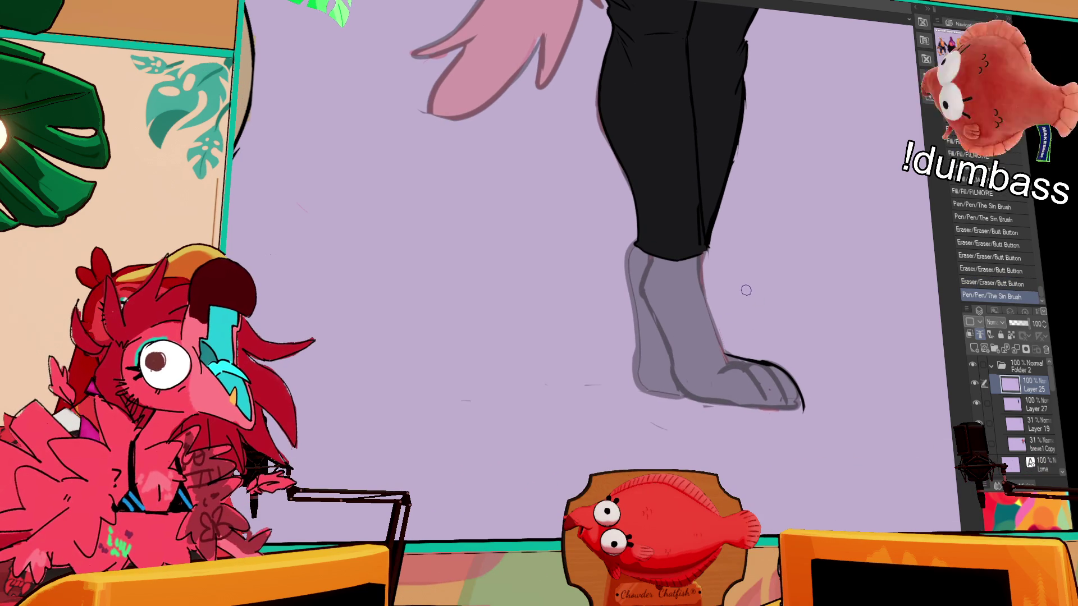
scroll(765, 292, down, 1)
key(e)
mouse_move(740, 319)
mouse_down()
mouse_move(720, 332)
mouse_move(724, 322)
mouse_up()
key(ctrl+y)
key(ctrl+z)
key(ctrl+y)
key(ctrl+z)
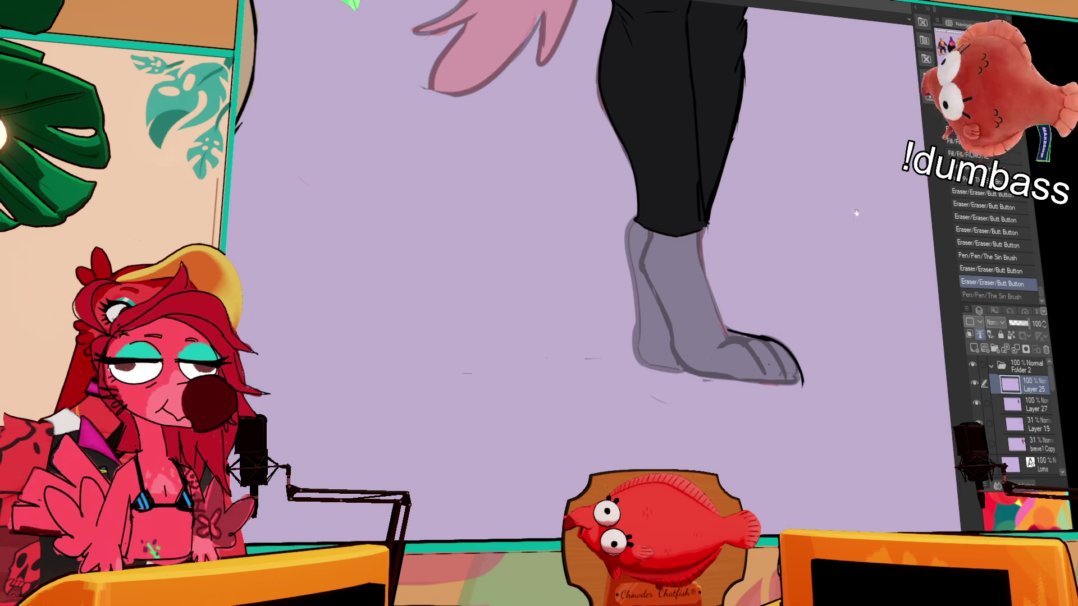
Redraw the line along the leg's right edge and rework the foot's right outline
drag(857, 202, 897, 183)
key(ctrl+y)
key(ctrl+z)
key(ctrl+y)
key(ctrl+z)
drag(766, 309, 747, 252)
key(ctrl+y)
key(ctrl+z)
key(ctrl+y)
key(ctrl+z)
key(ctrl+y)
key(ctrl+z)
key(ctrl+y)
mouse_move(753, 250)
mouse_down()
mouse_move(745, 239)
mouse_move(754, 254)
mouse_move(772, 227)
mouse_move(729, 244)
mouse_move(755, 255)
mouse_move(754, 275)
mouse_move(689, 230)
mouse_move(722, 349)
mouse_up()
key(ctrl+z)
key(ctrl+z)
key(ctrl+z)
key(ctrl+z)
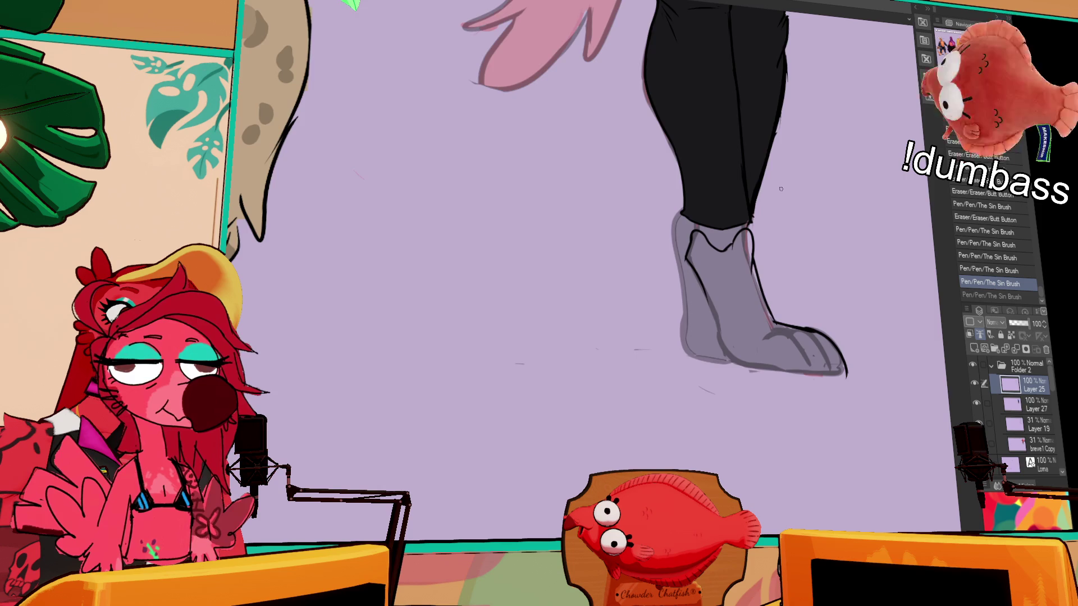
Touch up the boot and redraw its bottom edge until the stroke sits right
drag(813, 248, 804, 192)
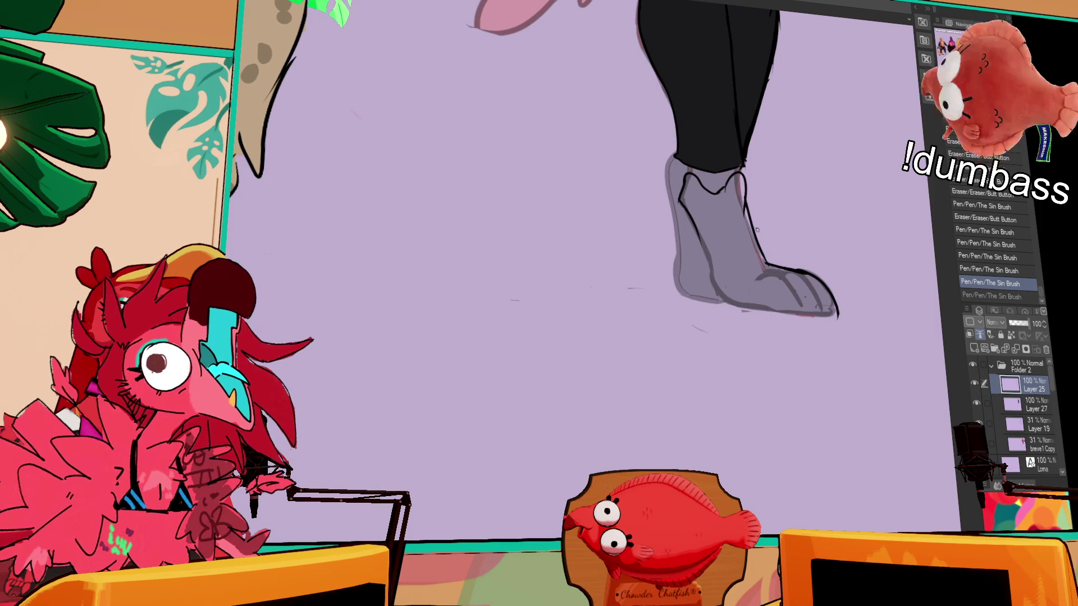
drag(755, 229, 756, 219)
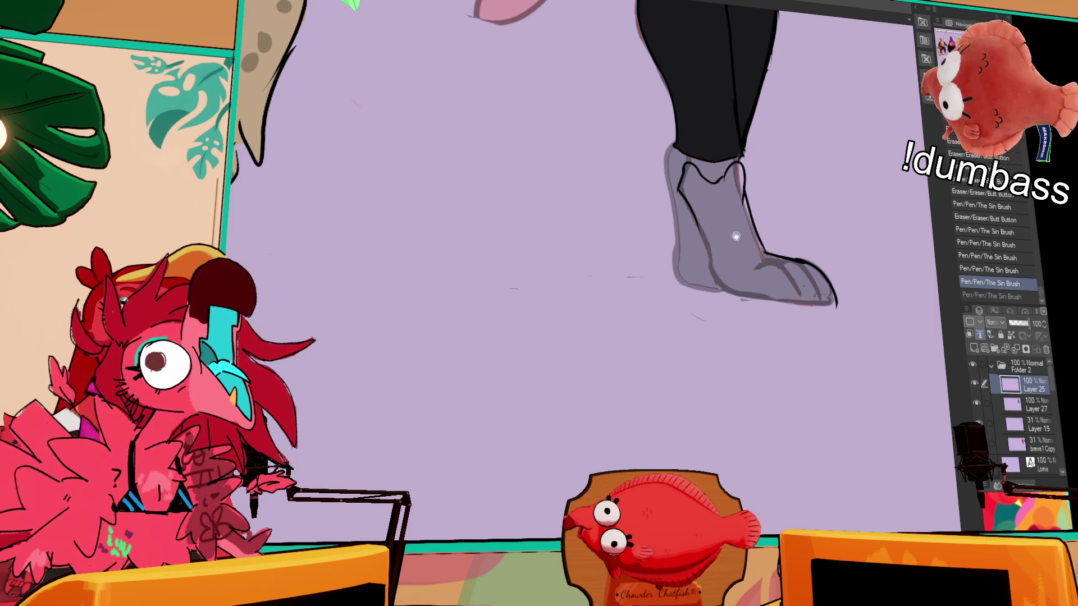
drag(699, 232, 711, 280)
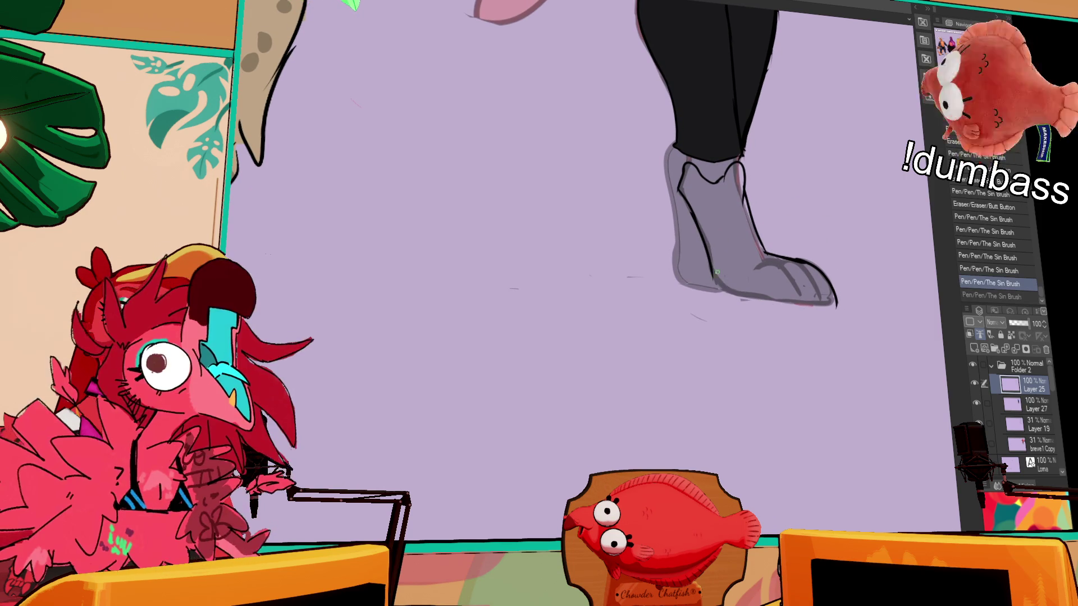
drag(752, 301, 817, 306)
drag(741, 303, 832, 290)
key(ctrl+z)
drag(739, 306, 836, 299)
key(ctrl+z)
mouse_move(746, 307)
mouse_down()
mouse_move(845, 306)
mouse_move(833, 296)
mouse_move(841, 305)
mouse_up()
Erase a mark near the toe and ink the boot's left edge, heel and sole
drag(762, 264, 783, 281)
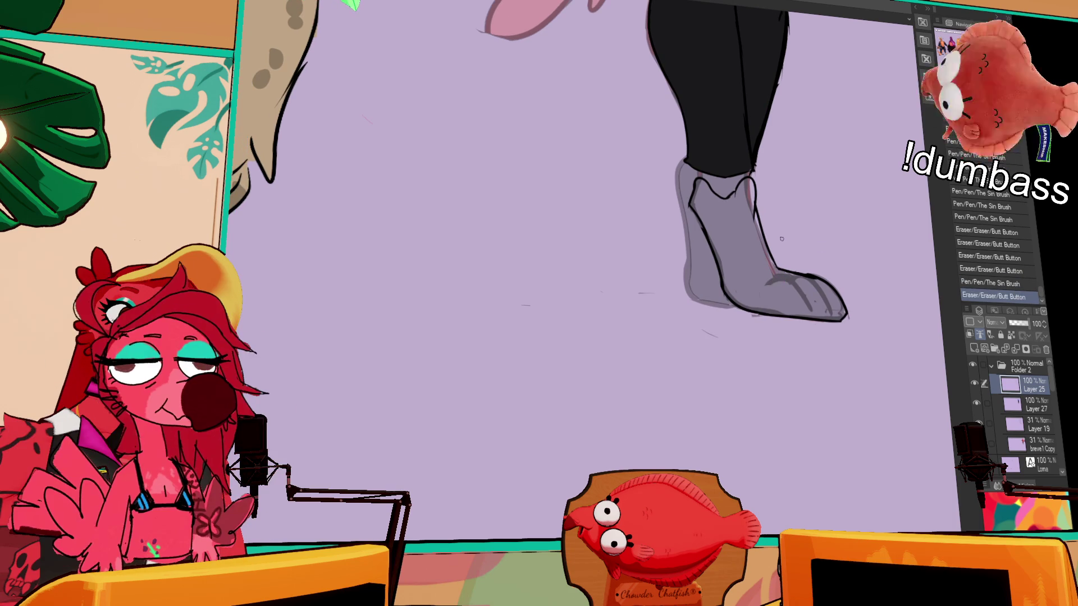
drag(737, 238, 766, 316)
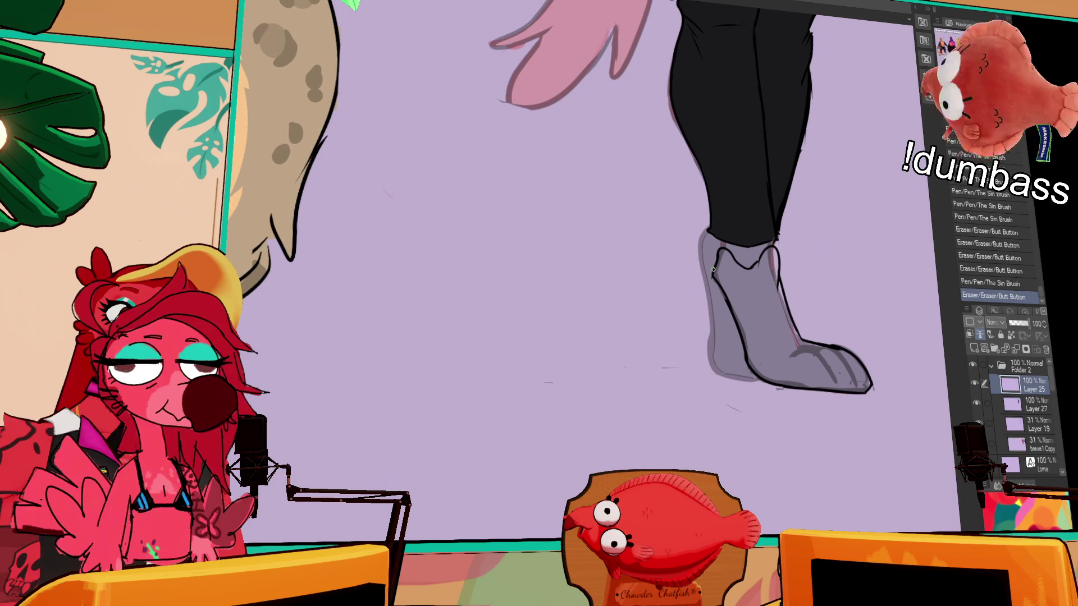
drag(791, 228, 788, 235)
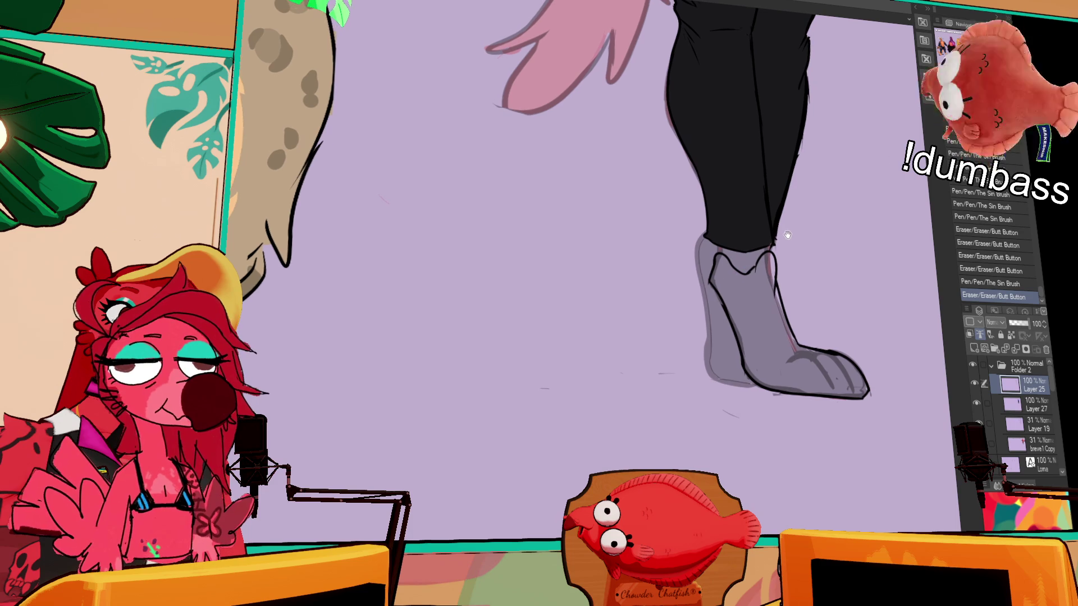
drag(699, 240, 712, 368)
mouse_move(705, 332)
mouse_down()
mouse_move(717, 378)
mouse_move(755, 388)
mouse_up()
key(ctrl+z)
drag(783, 234, 790, 274)
drag(737, 416, 763, 422)
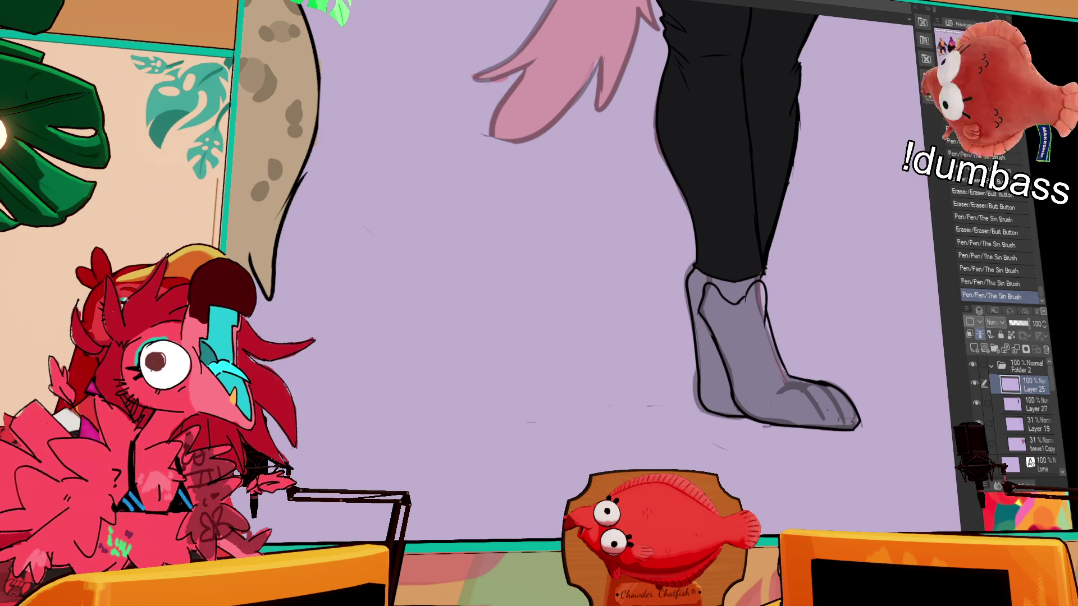
scroll(811, 380, down, 5)
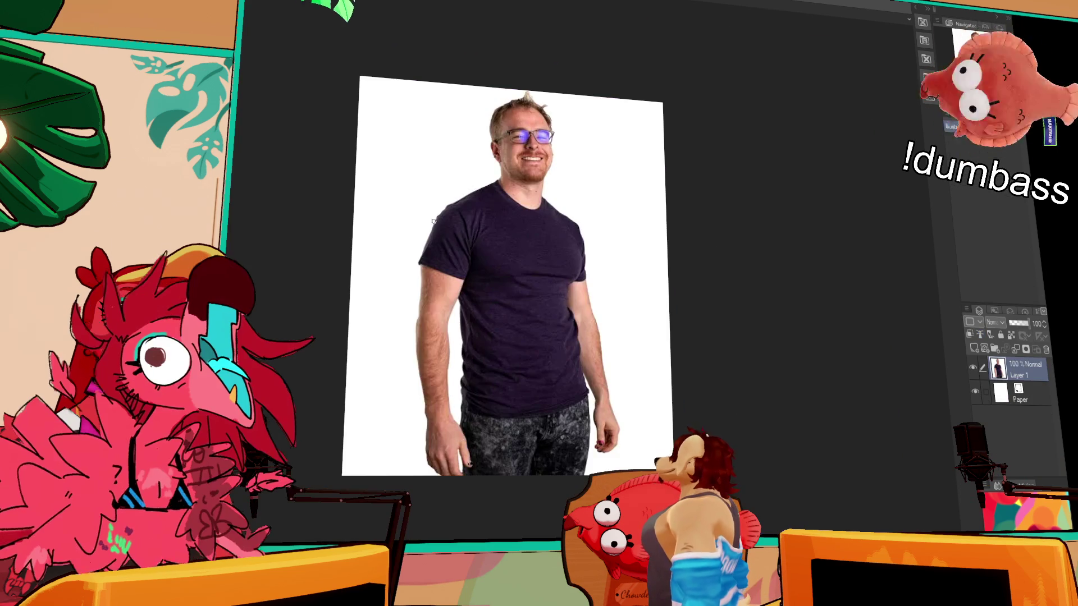
Switch to the photo document, bring it into view and paste the white T-shirt photo as a new layer
key(ctrl+Tab)
scroll(532, 299, up, 2)
drag(532, 299, 551, 310)
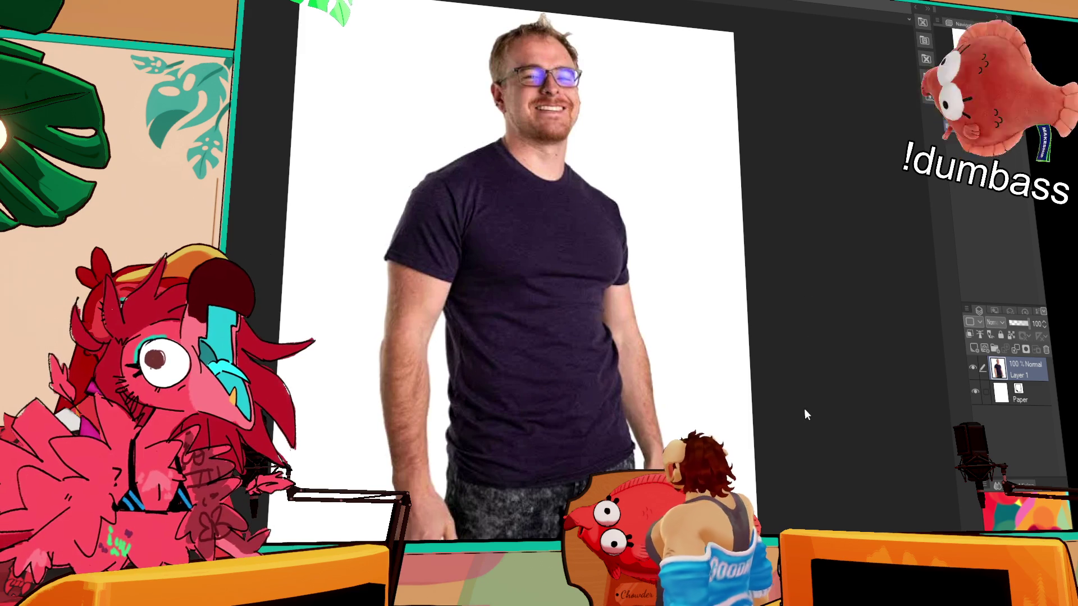
key(ctrl+v)
Position the two pasted white T-shirt photos and merge both down into Layer 1
mouse_move(582, 151)
mouse_down()
mouse_move(538, 111)
mouse_move(524, 39)
mouse_up()
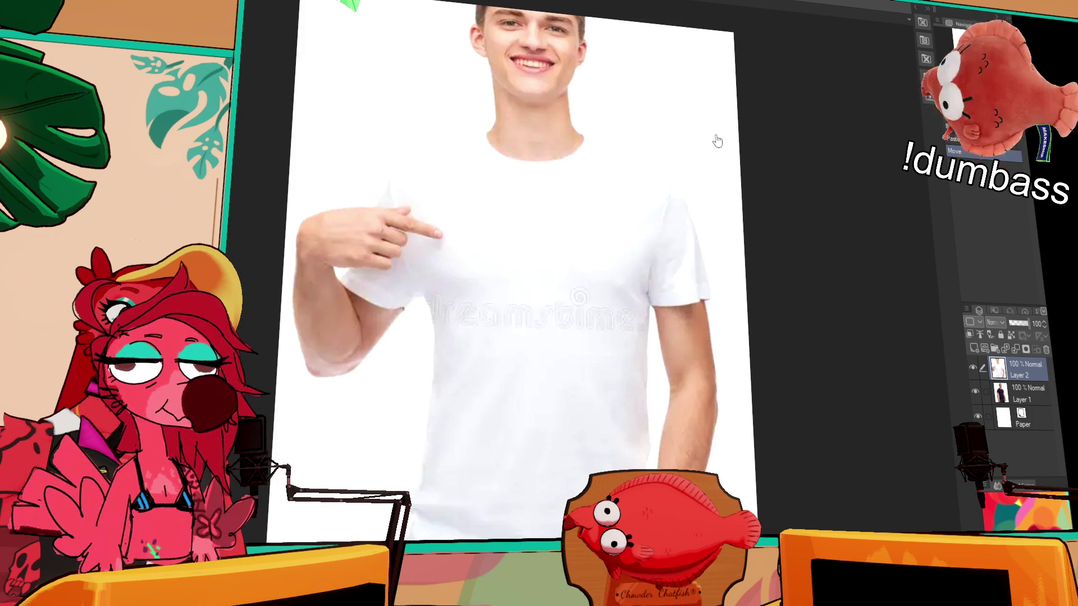
key(ctrl+v)
mouse_move(612, 214)
mouse_down()
mouse_move(640, 223)
mouse_move(638, 244)
mouse_up()
key(ctrl+e)
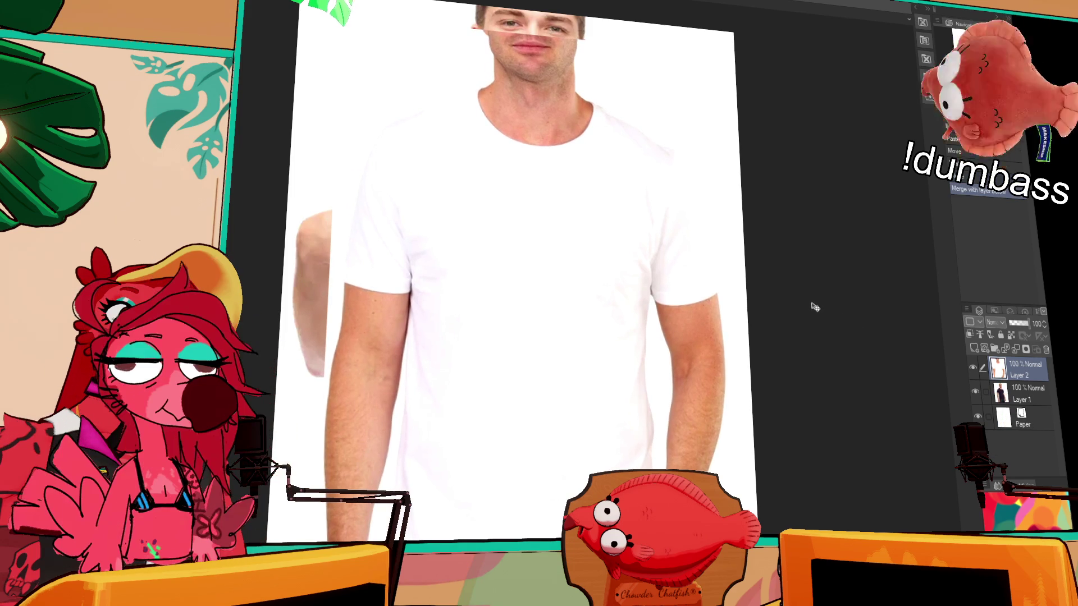
key(ctrl+e)
Pan and zoom around the merged photo to inspect the seam on the face
drag(565, 266, 639, 272)
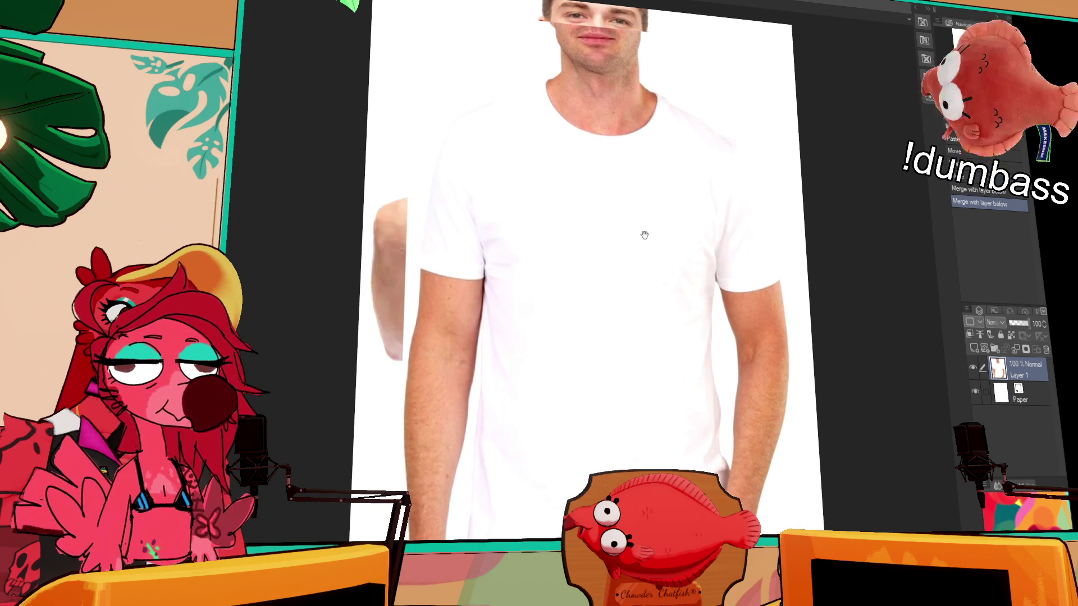
scroll(644, 235, down, 3)
scroll(745, 240, up, 6)
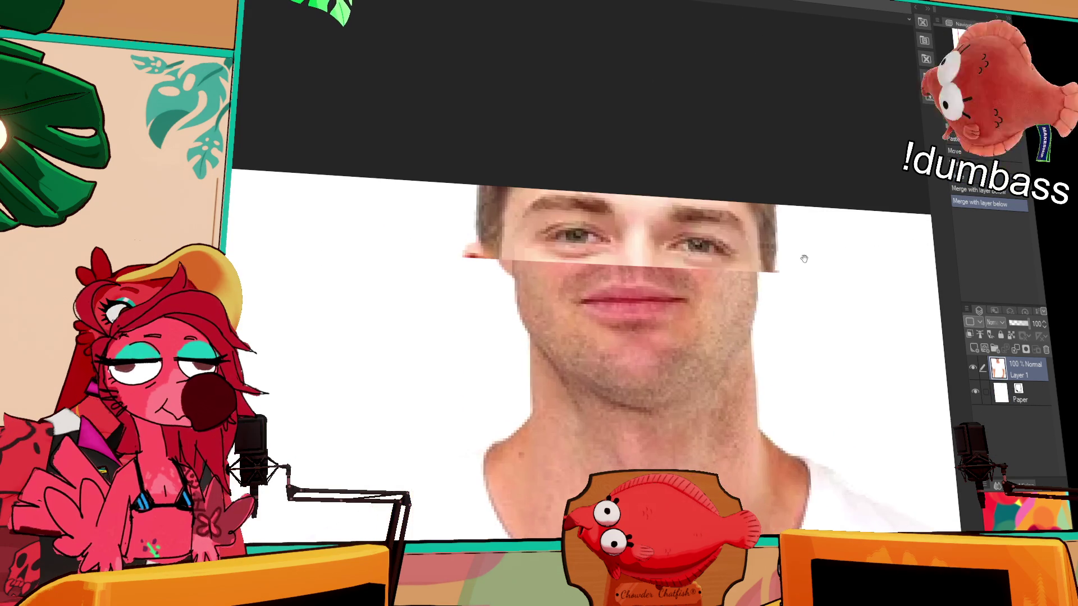
drag(787, 288, 785, 261)
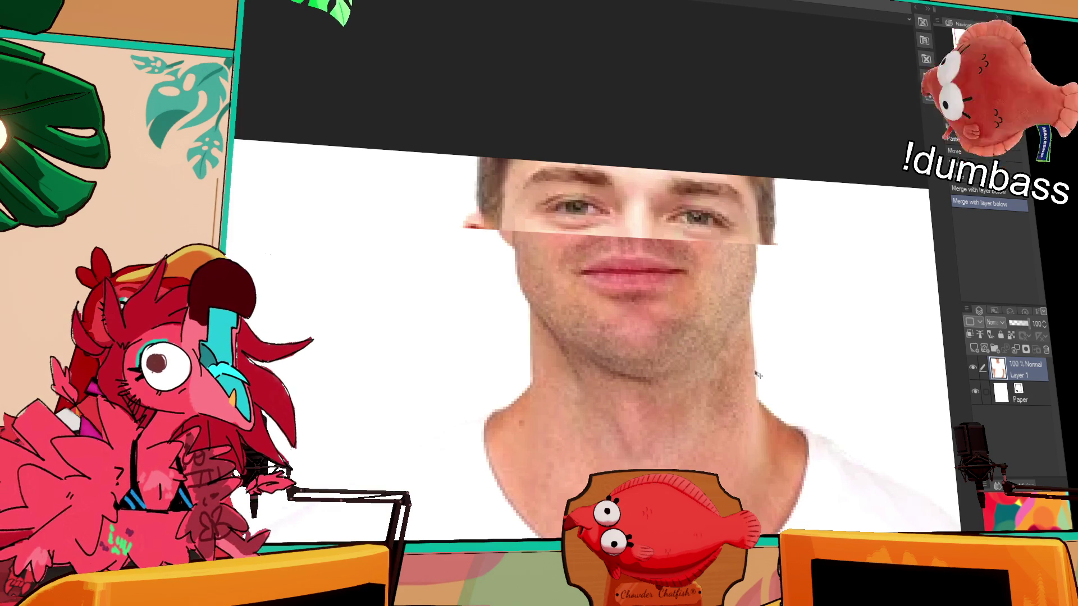
scroll(772, 353, down, 3)
scroll(730, 303, down, 5)
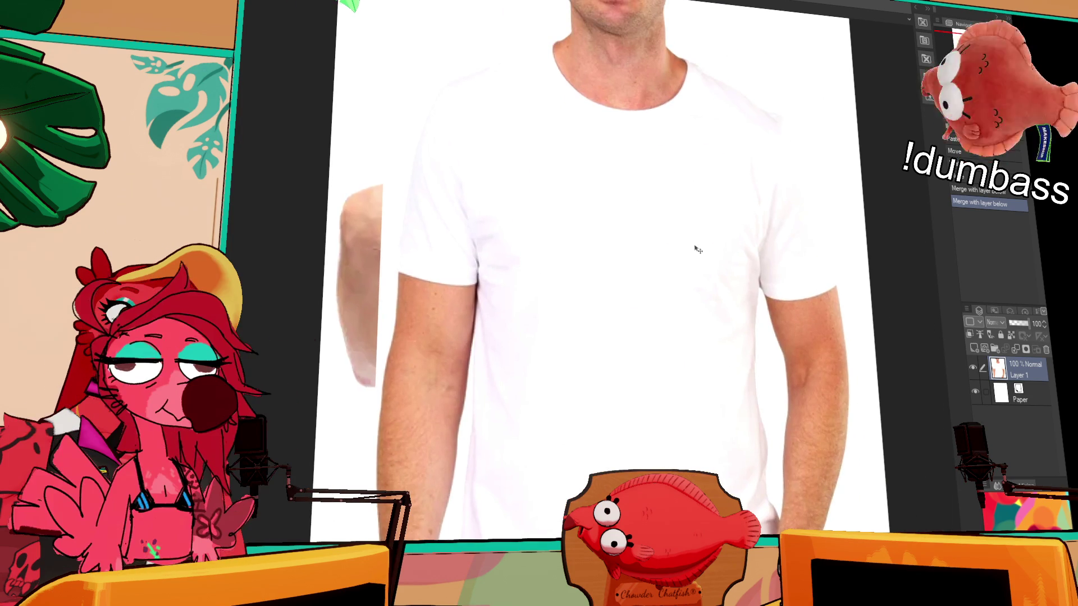
scroll(674, 185, down, 1)
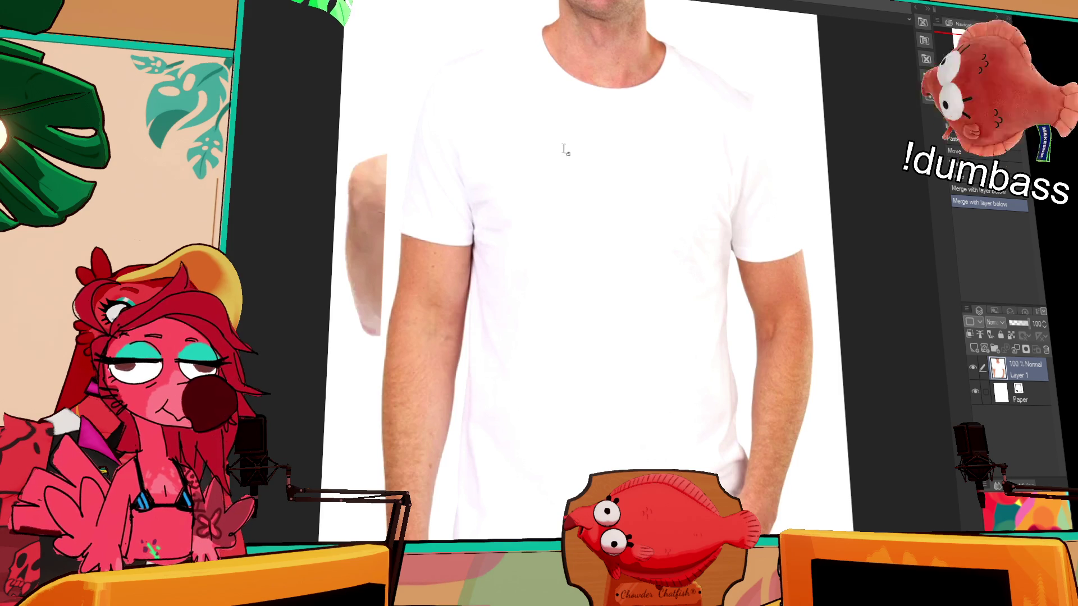
Start a shirt text reading 'I got banned from the mythbuster' and position it on the chest
click(595, 135)
text(I)
key(BackSpace)
text(I'm)
key(BackSpace)
key(BackSpace)
key(BackSpace)
text(I got abn)
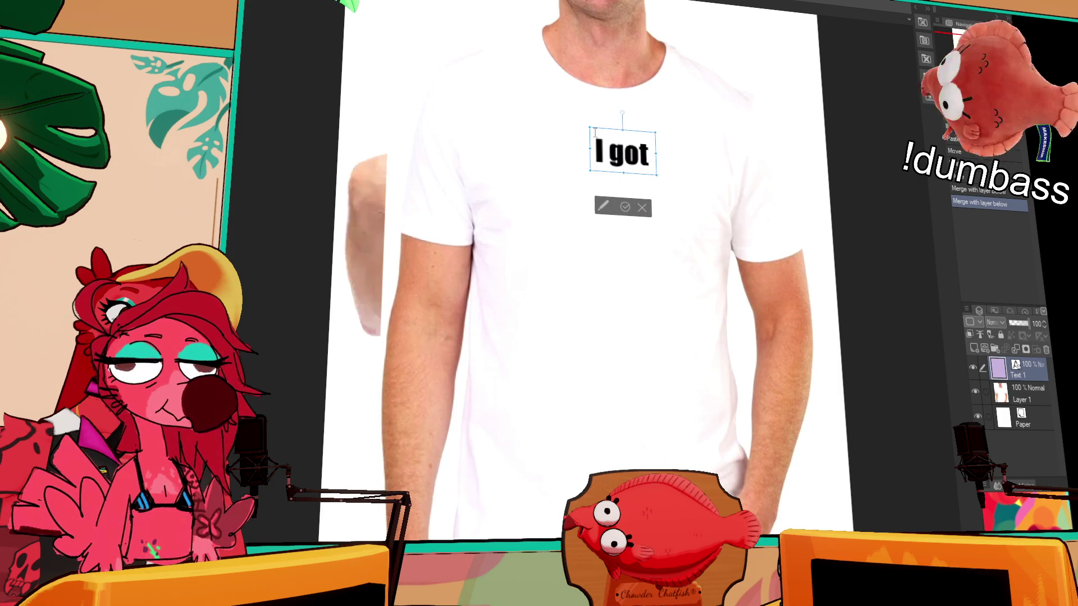
key(BackSpace)
key(BackSpace)
key(BackSpace)
text(banned from)
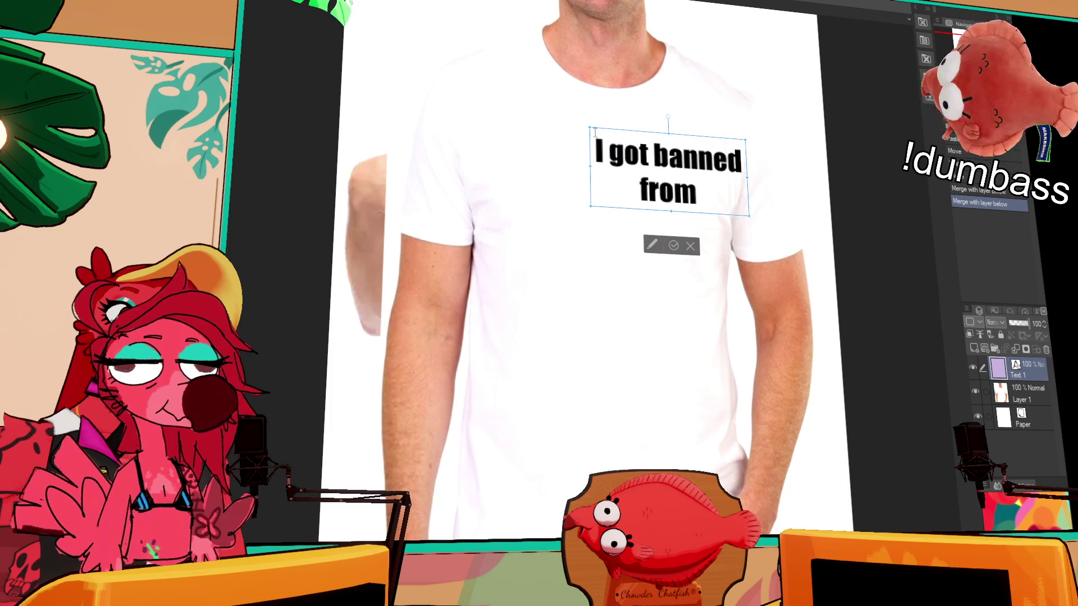
text( the mys)
key(BackSpace)
text(thbuster)
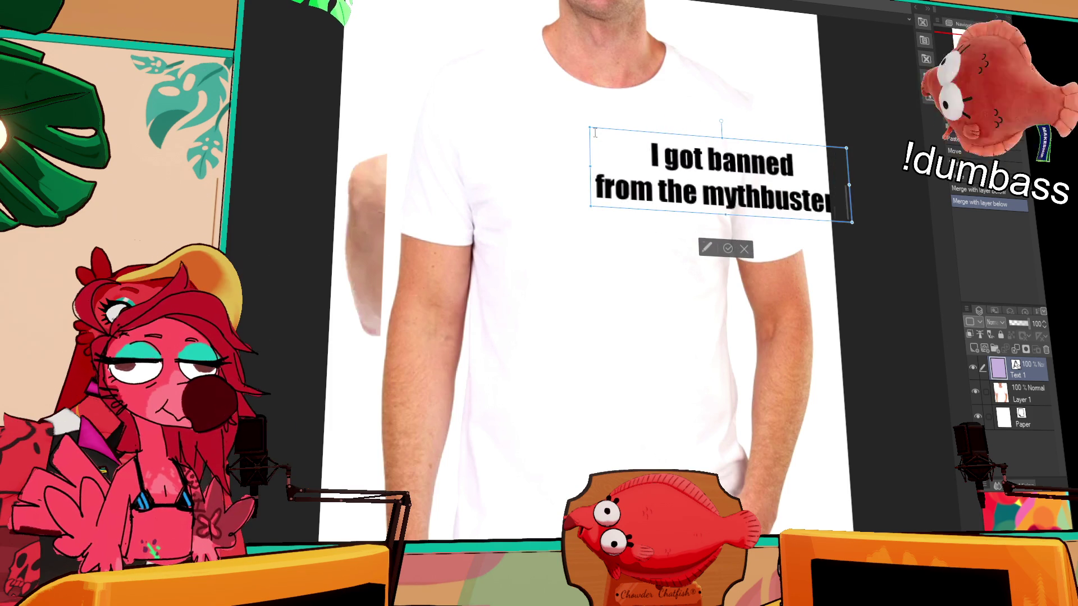
drag(765, 138, 661, 121)
key(Return)
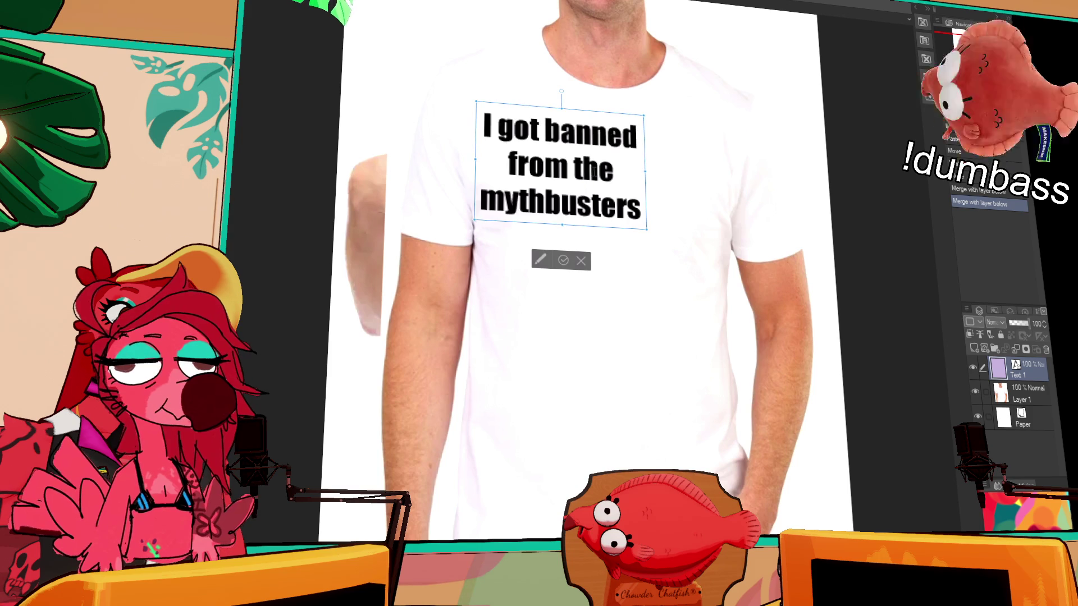
drag(605, 117, 656, 114)
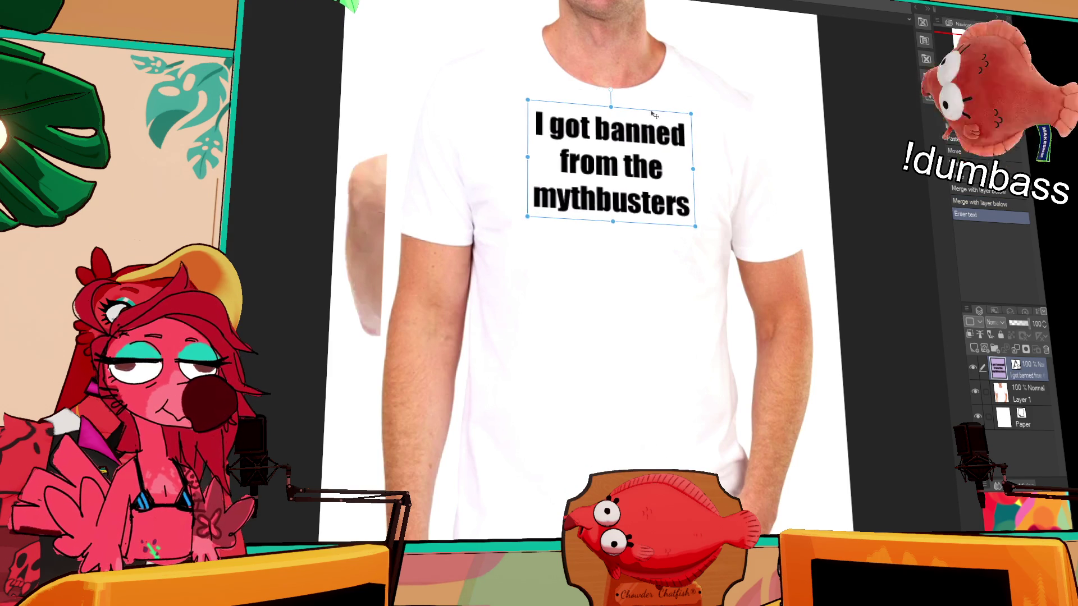
Add 'reddit for suggesting Mr.Hands' and a '3 times' line, then commit the text
text(re)
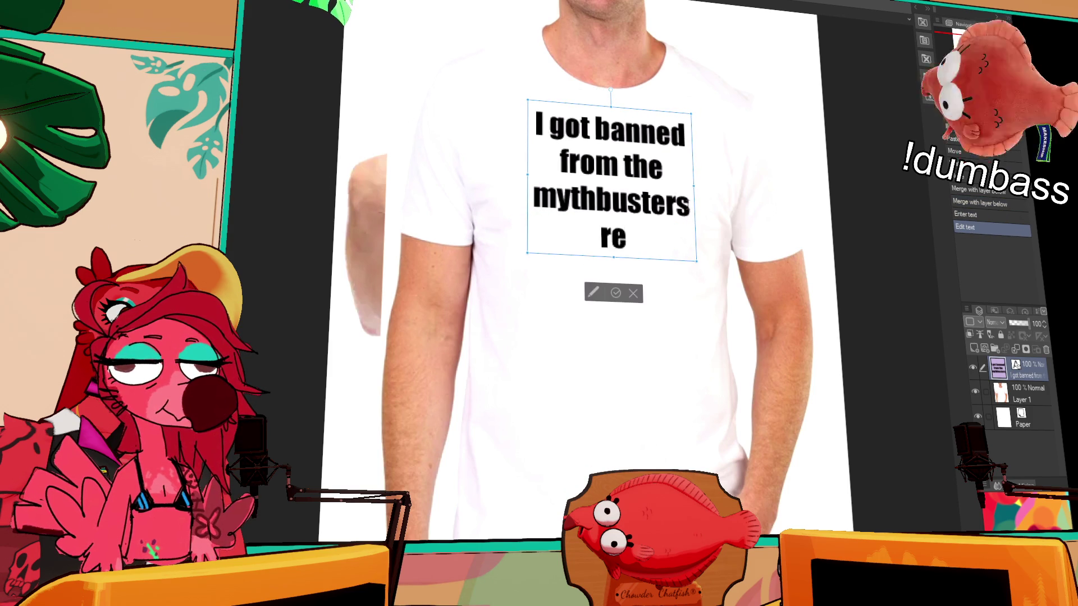
text(ddit for suggest)
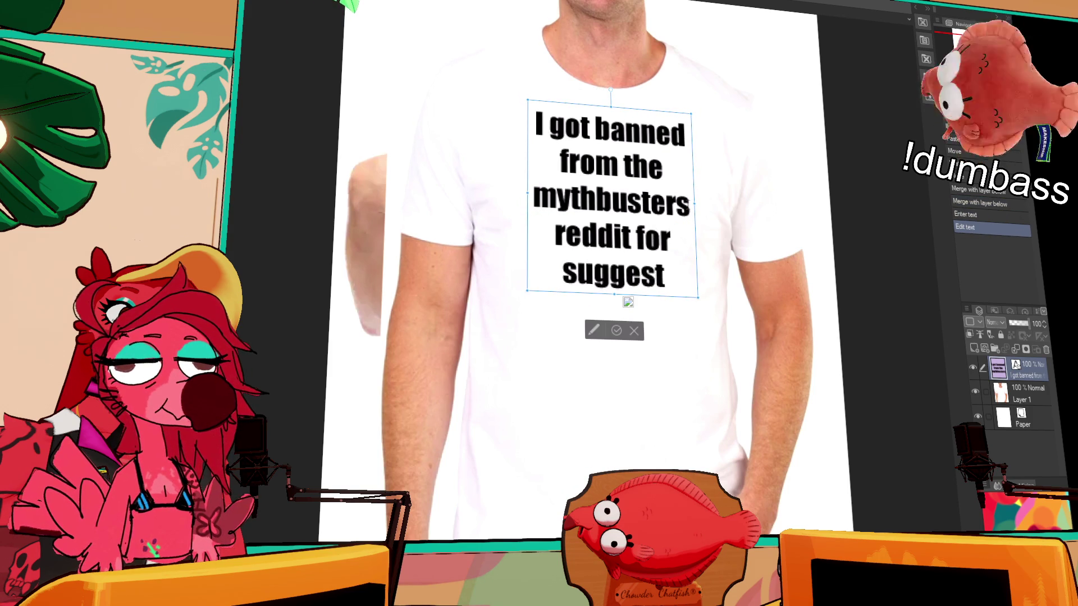
text(ing Mr.Hands)
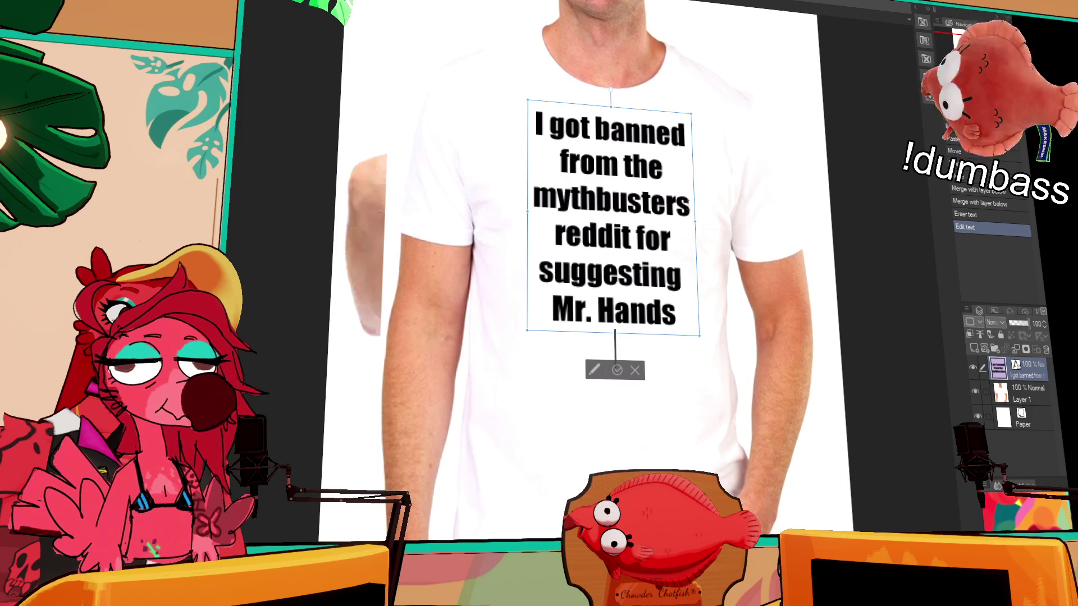
key(Return)
text(3 times)
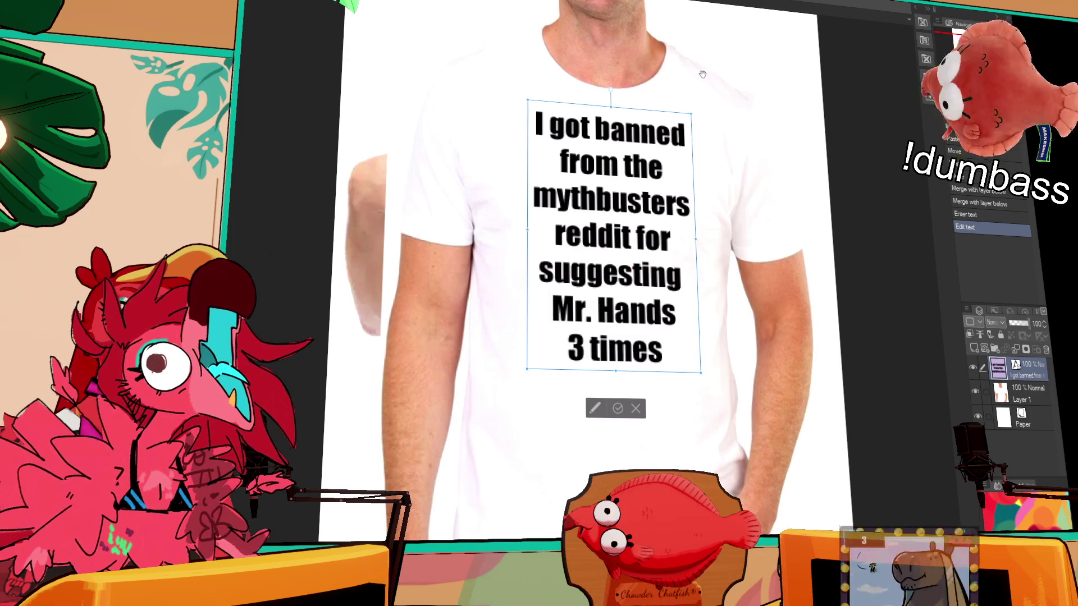
key(Escape)
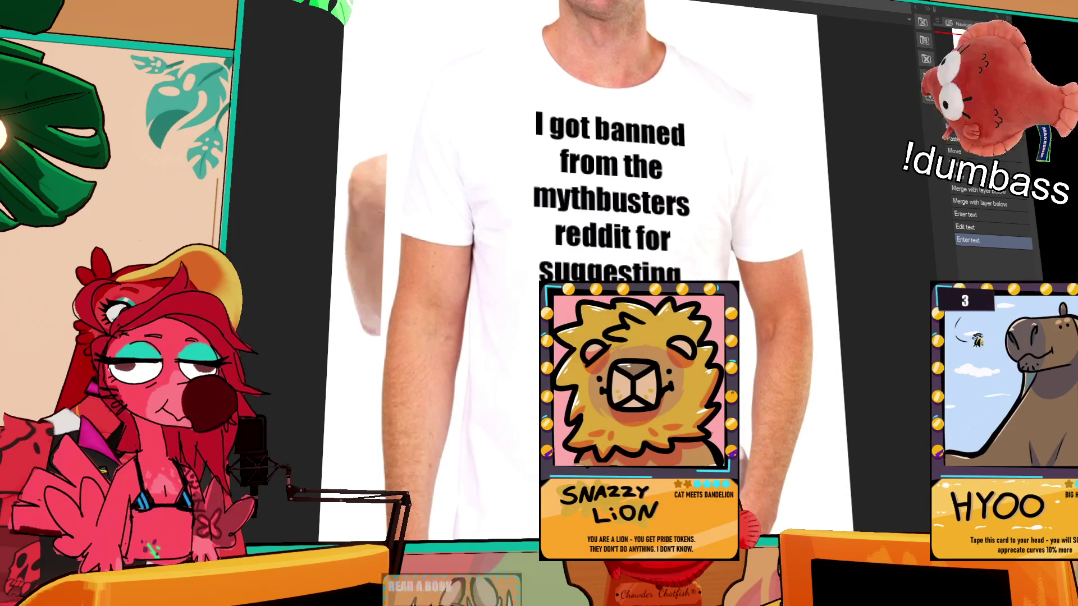
scroll(799, 244, down, 4)
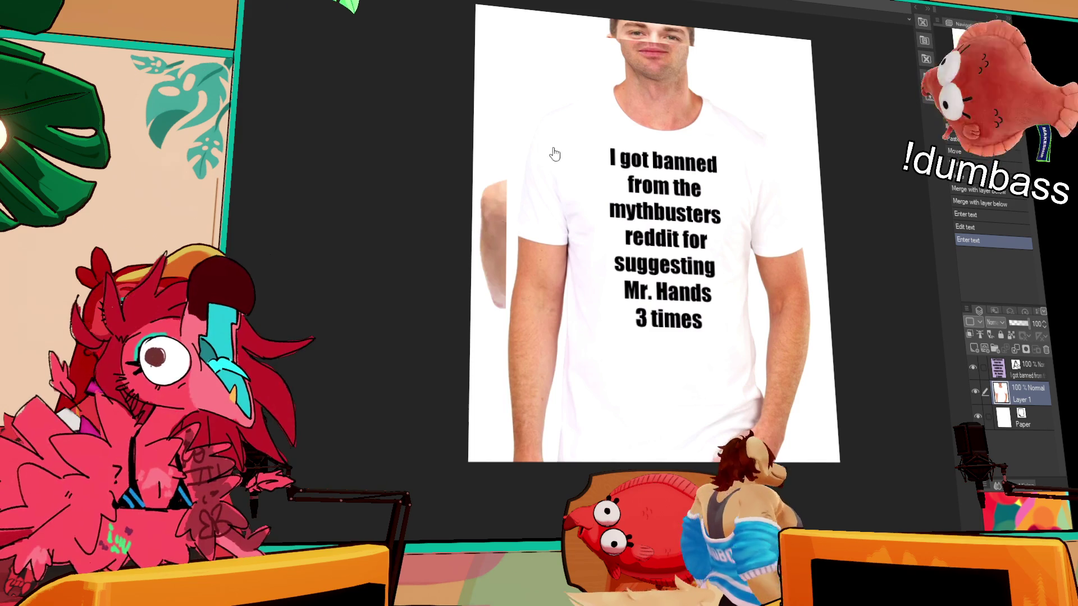
Hide the 'I got banned' slogan and type a new caption 'TRANS PUTS / THE I / IN TRAINS'
click(1011, 371)
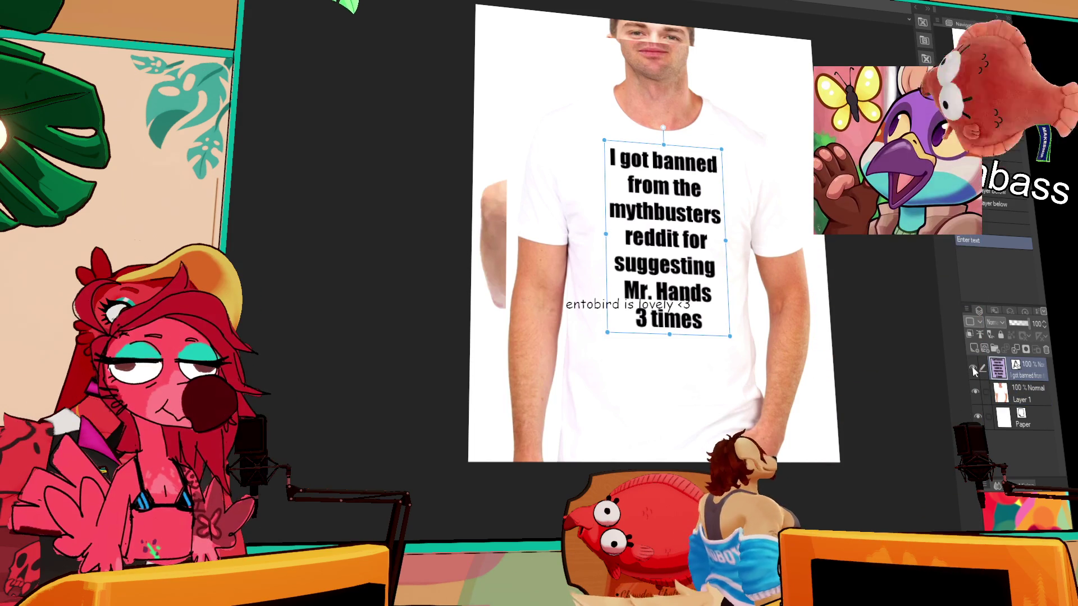
click(974, 369)
click(660, 247)
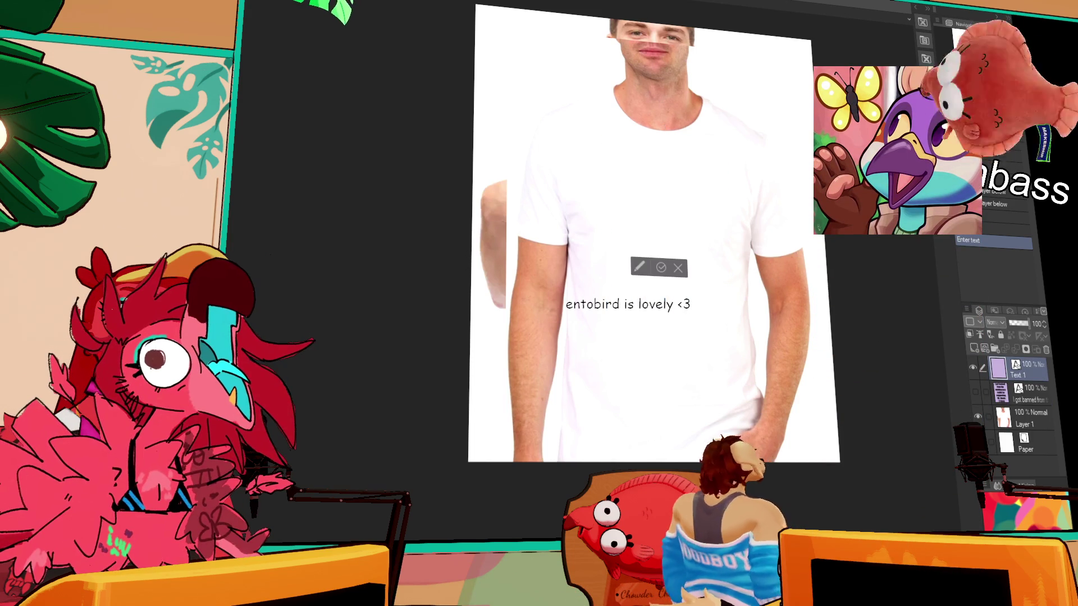
text(Trans pu)
key(BackSpace)
key(BackSpace)
key(BackSpace)
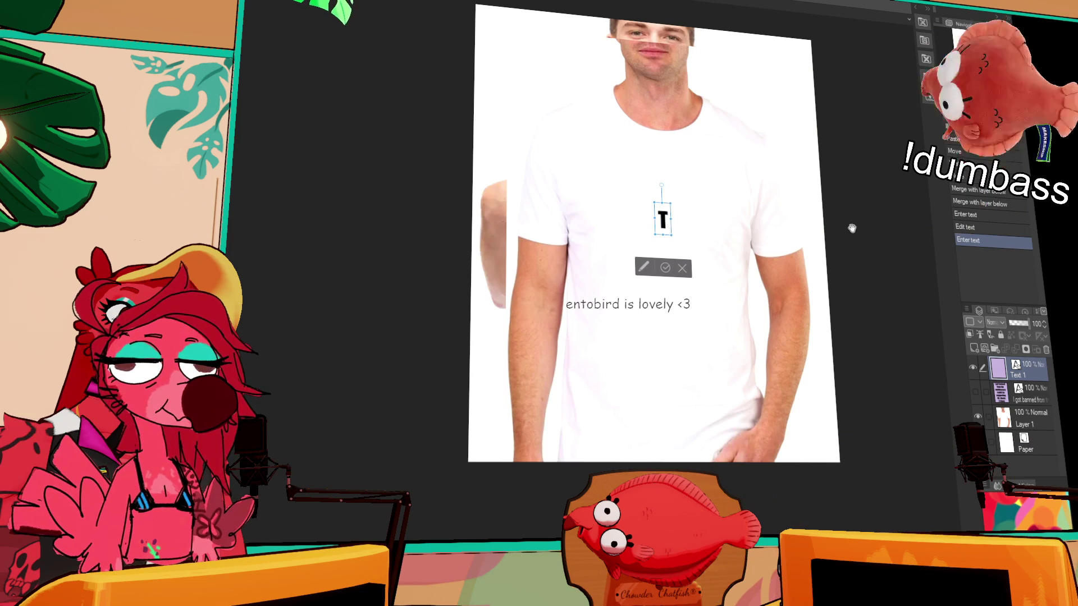
text(RANS PUTS)
key(Return)
text(THE I)
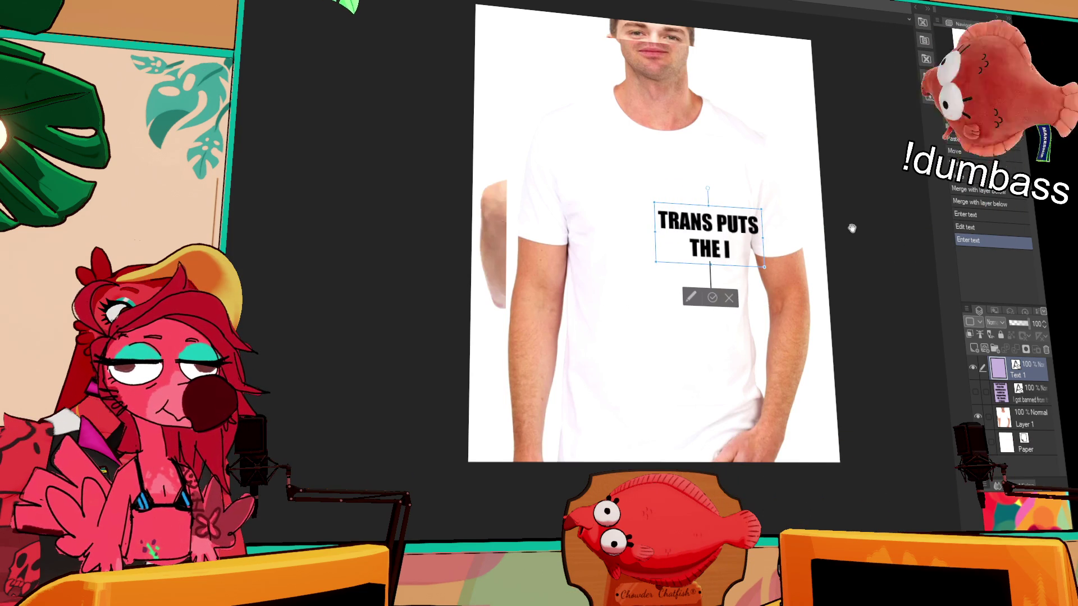
key(Return)
text(IN TRAINS)
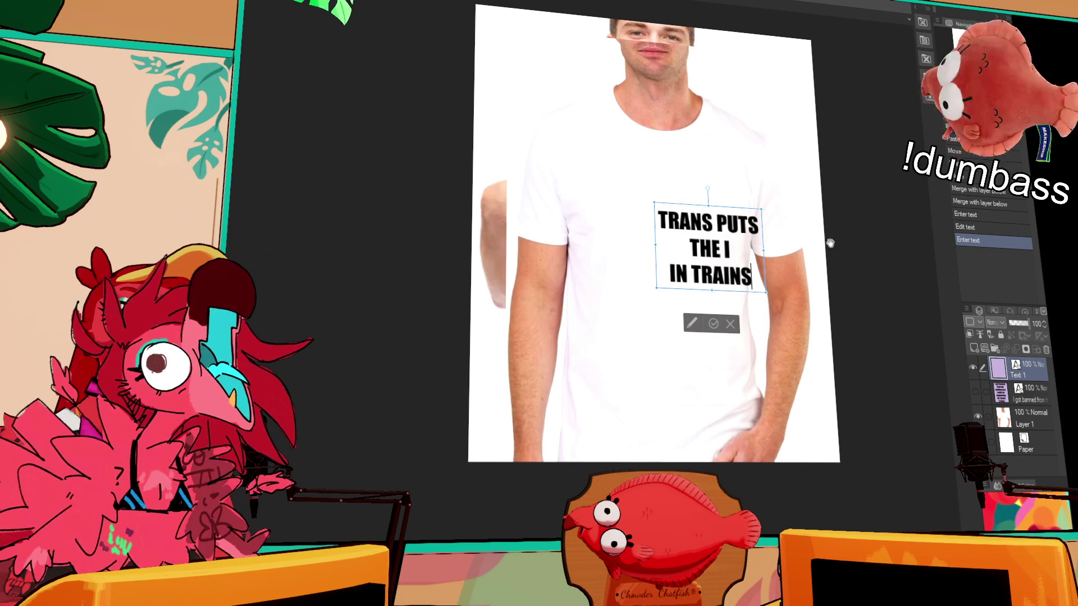
Move, enlarge and centre the caption on the chest, then commit it
drag(751, 212, 689, 191)
drag(724, 260, 753, 283)
drag(743, 212, 729, 210)
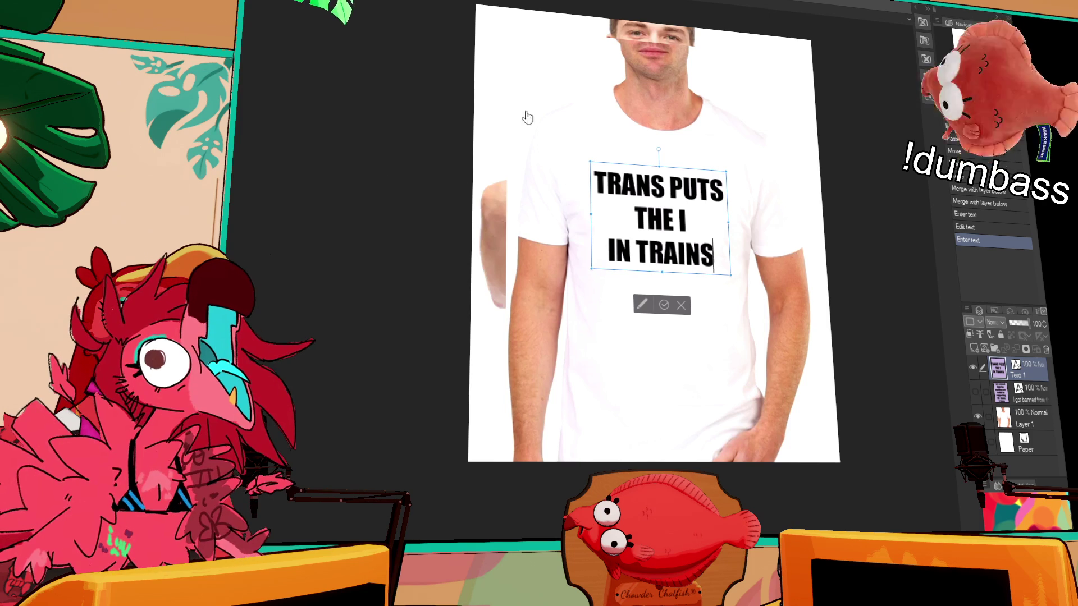
click(703, 259)
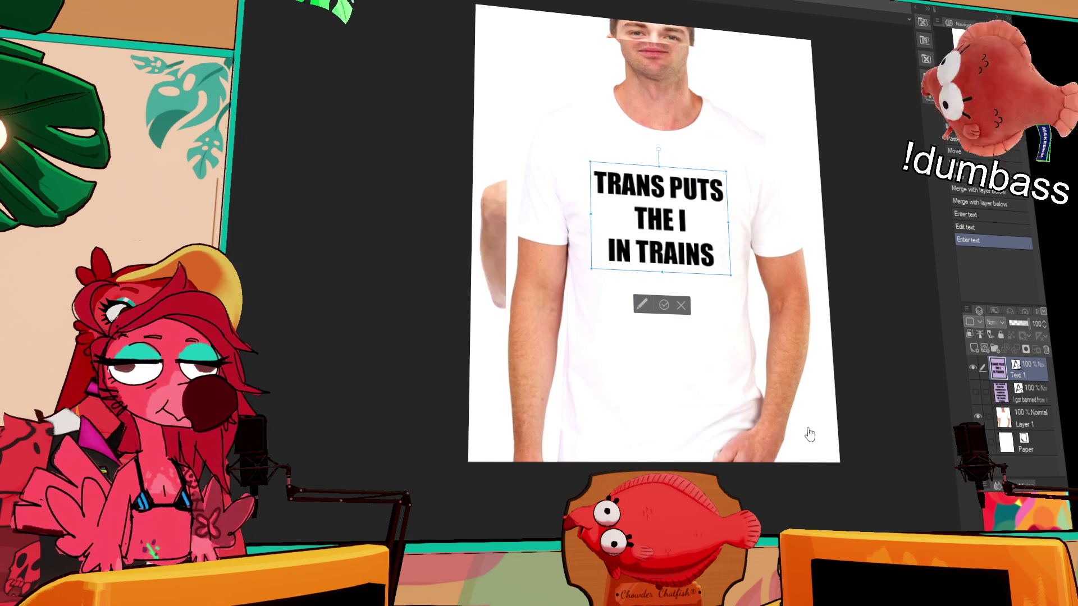
key(Escape)
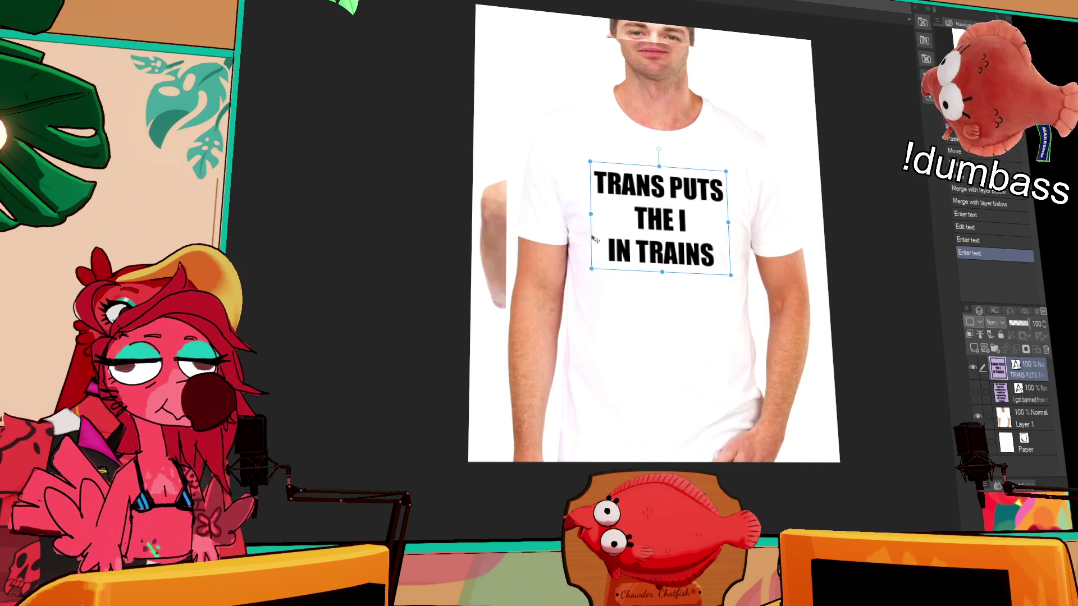
Scale the pasted train photo to sit under the caption and merge it into the caption layer
key(ctrl+v)
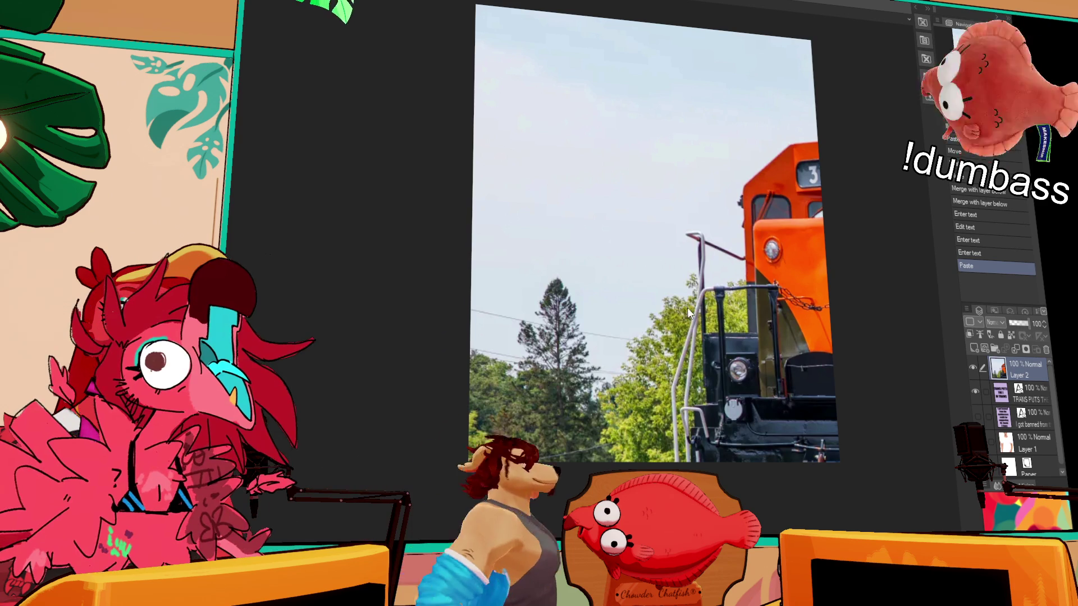
key(ctrl+t)
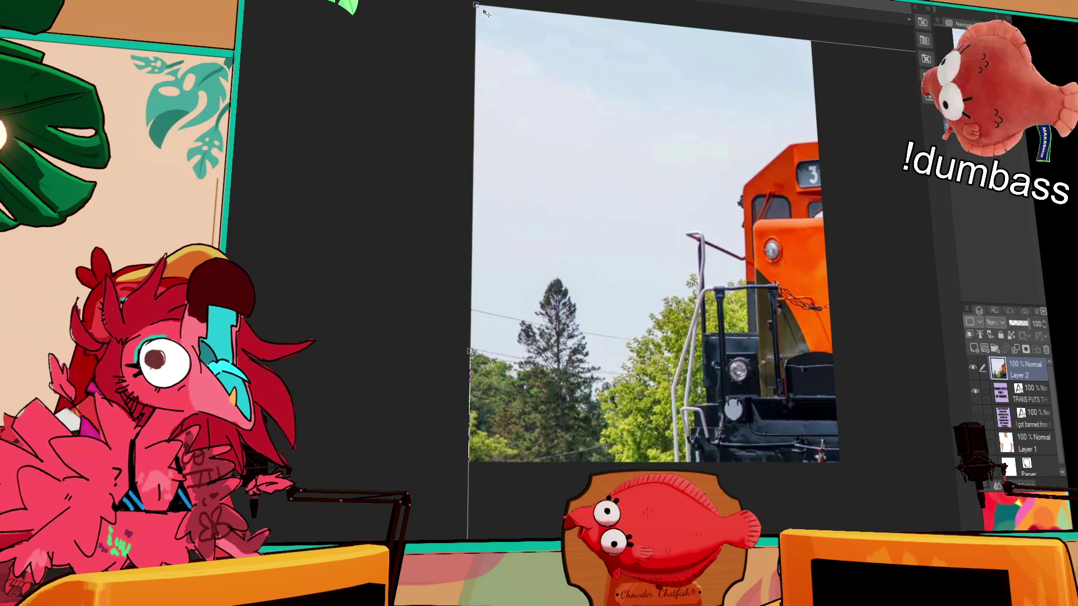
drag(476, 5, 466, 131)
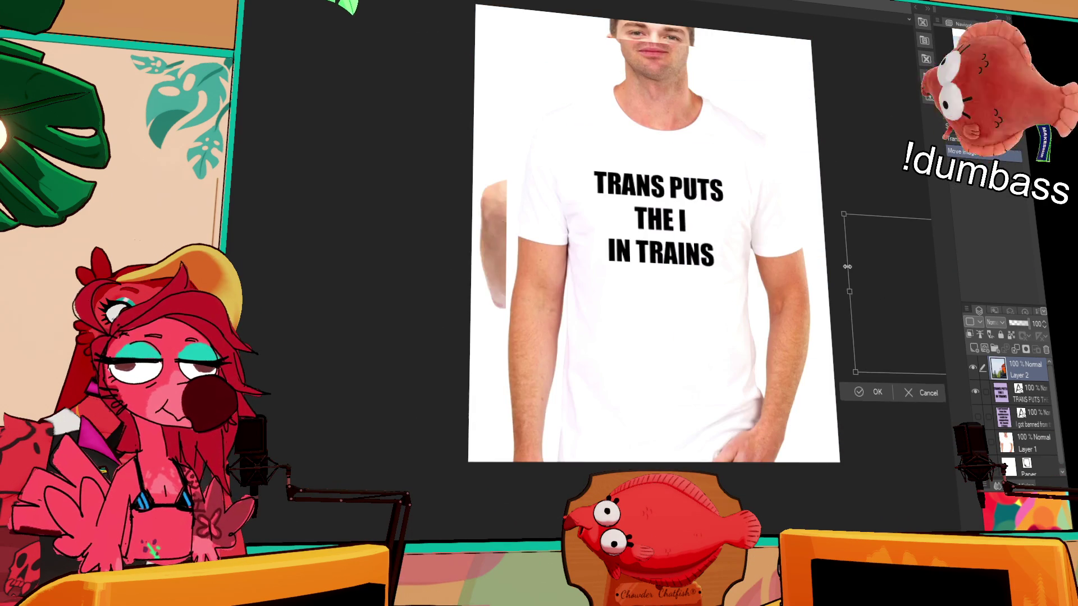
drag(578, 324, 663, 327)
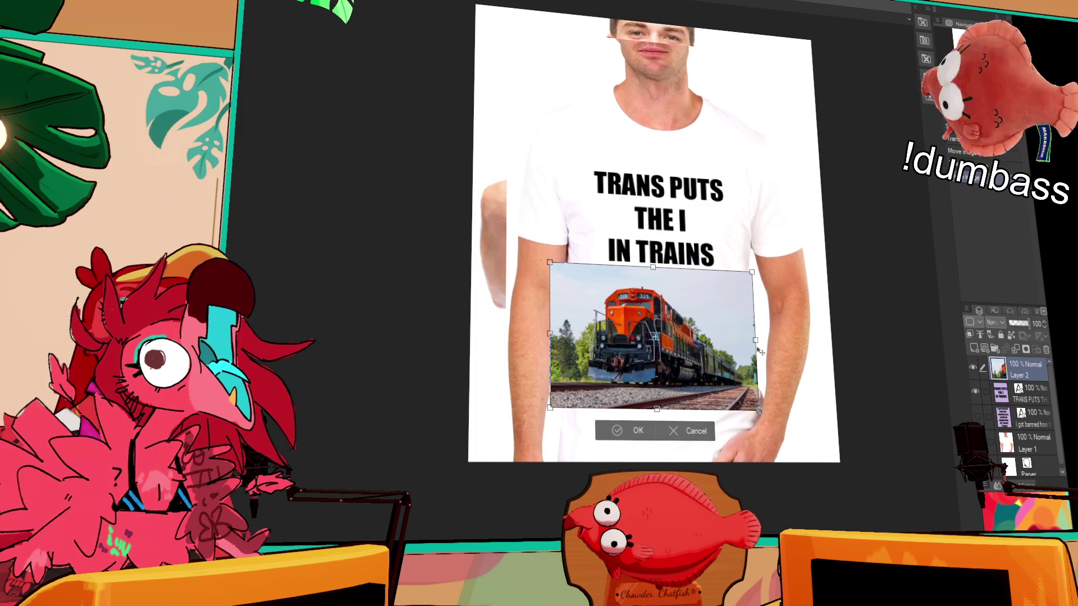
mouse_move(760, 351)
mouse_down()
mouse_move(674, 359)
mouse_move(722, 348)
mouse_move(686, 326)
mouse_move(696, 320)
mouse_up()
key(Return)
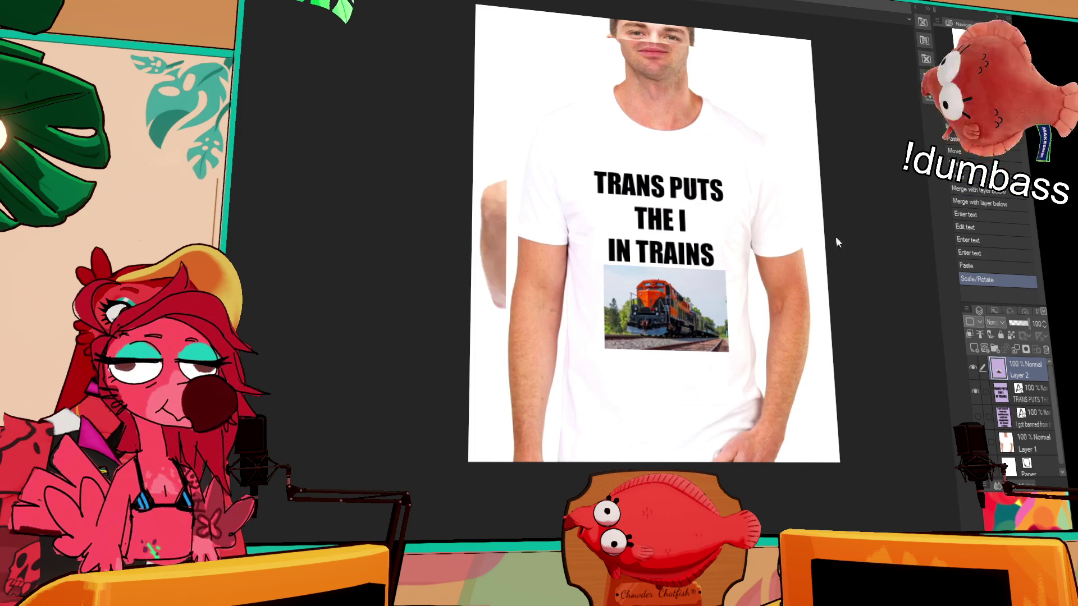
key(ctrl+e)
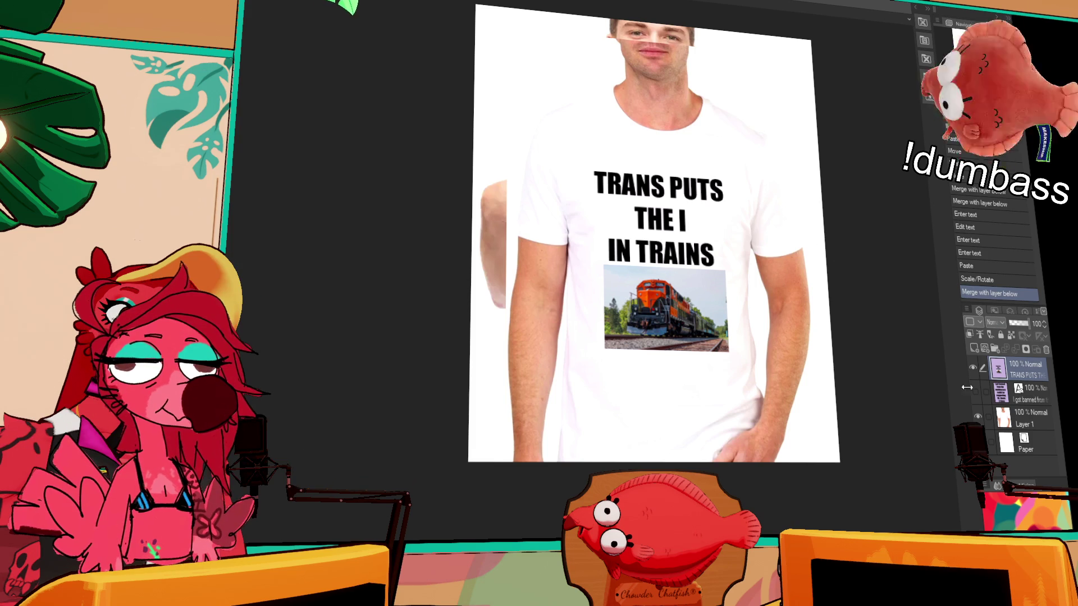
Hide both the TRAINS slogan and the 'I got banned' slogan layers
click(974, 369)
click(975, 391)
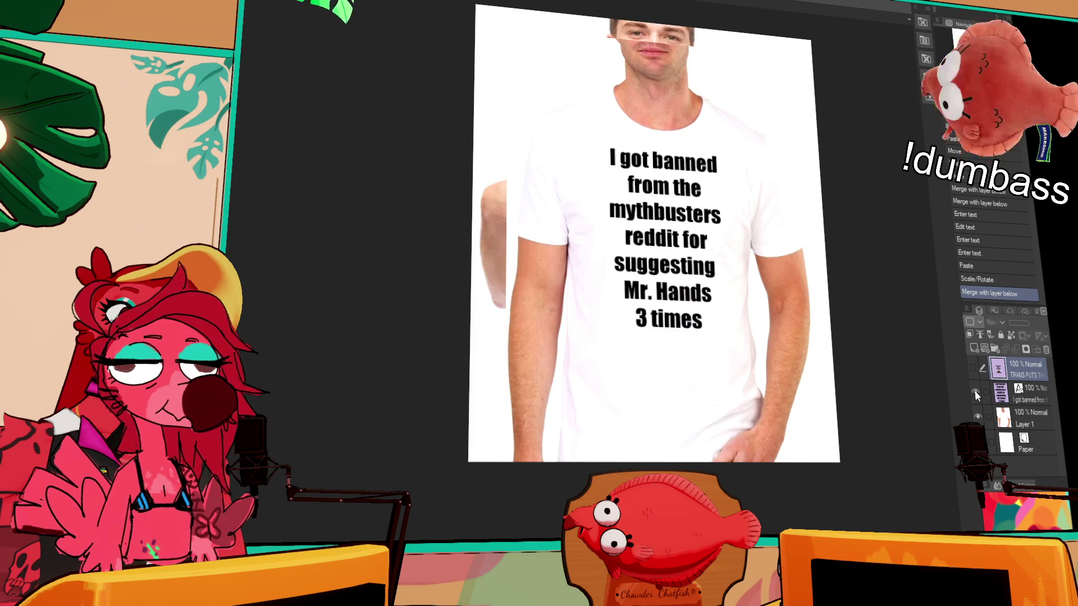
click(974, 391)
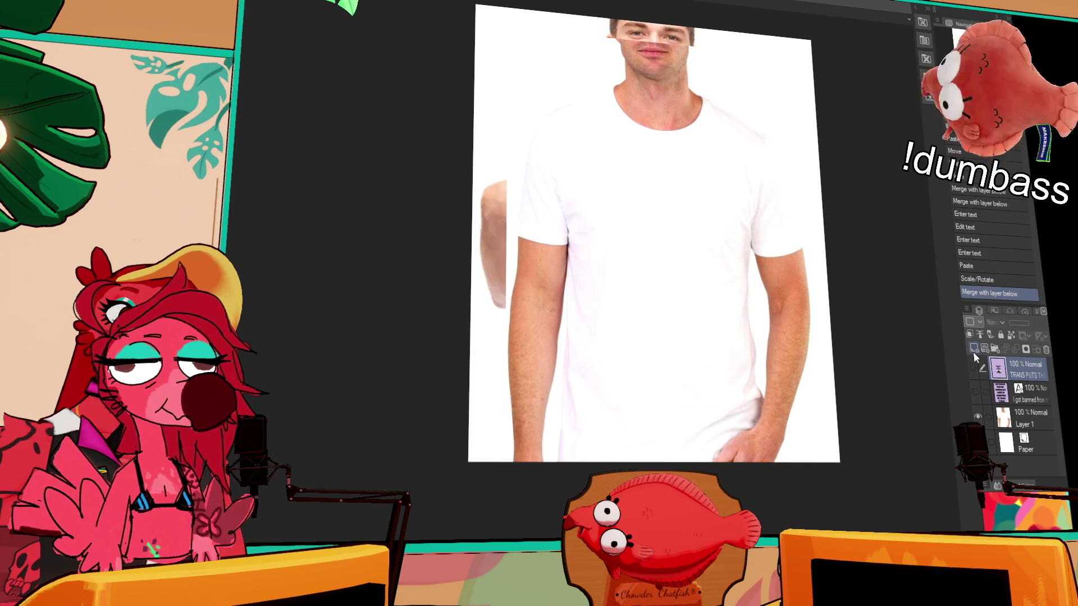
On a new layer, type 'I was the first / and only person / EVER / to quote / Austin Powers.'
click(974, 351)
click(659, 209)
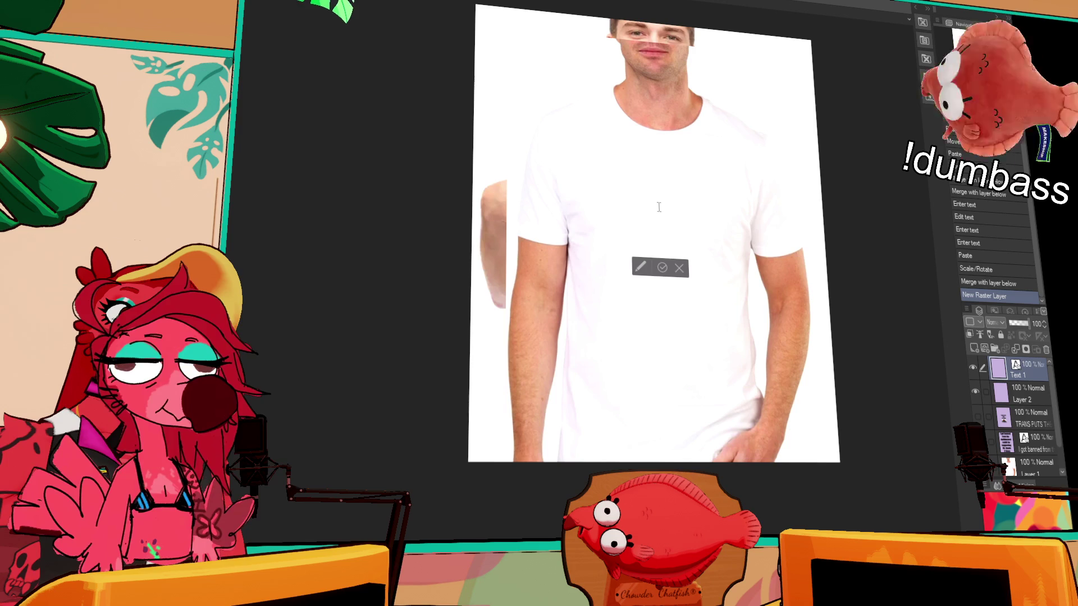
text(I AM)
key(BackSpace)
key(BackSpace)
key(BackSpace)
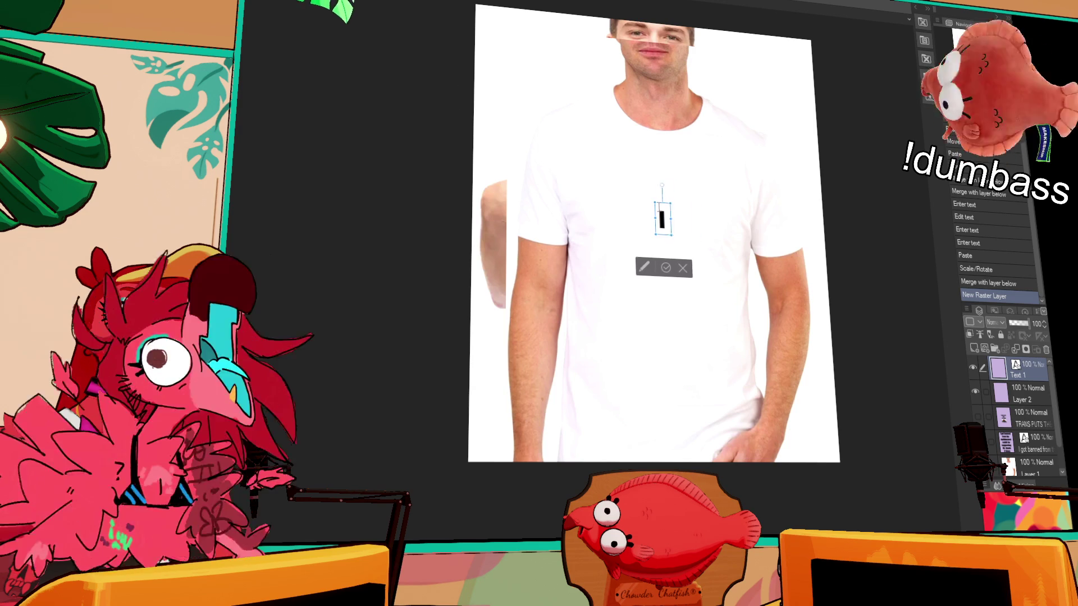
text(was the first)
key(Return)
text(and only)
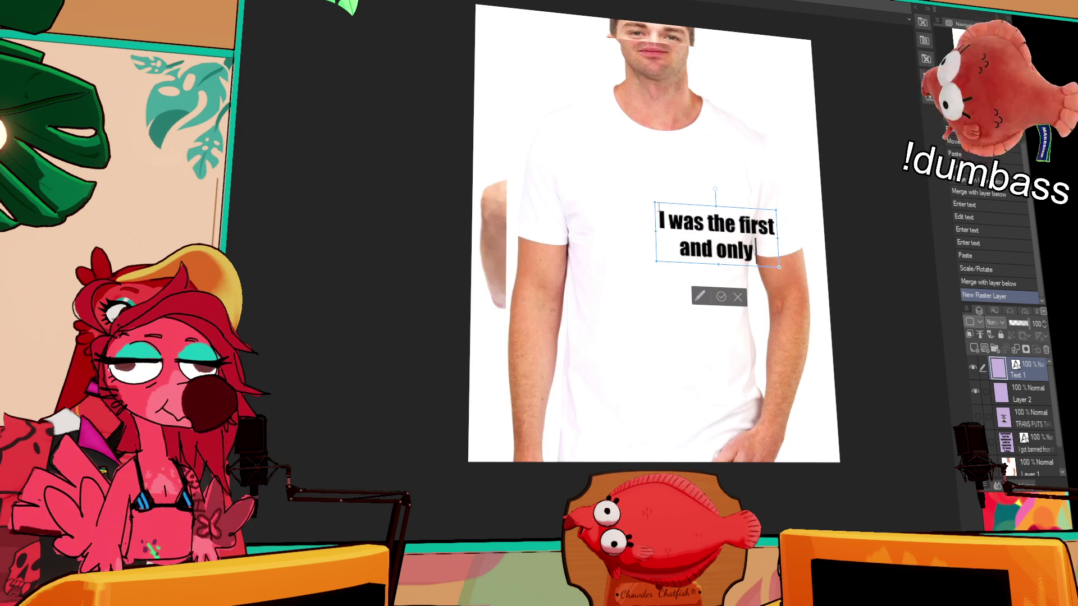
text( person)
key(Return)
text(EVER)
key(Return)
text(to quote)
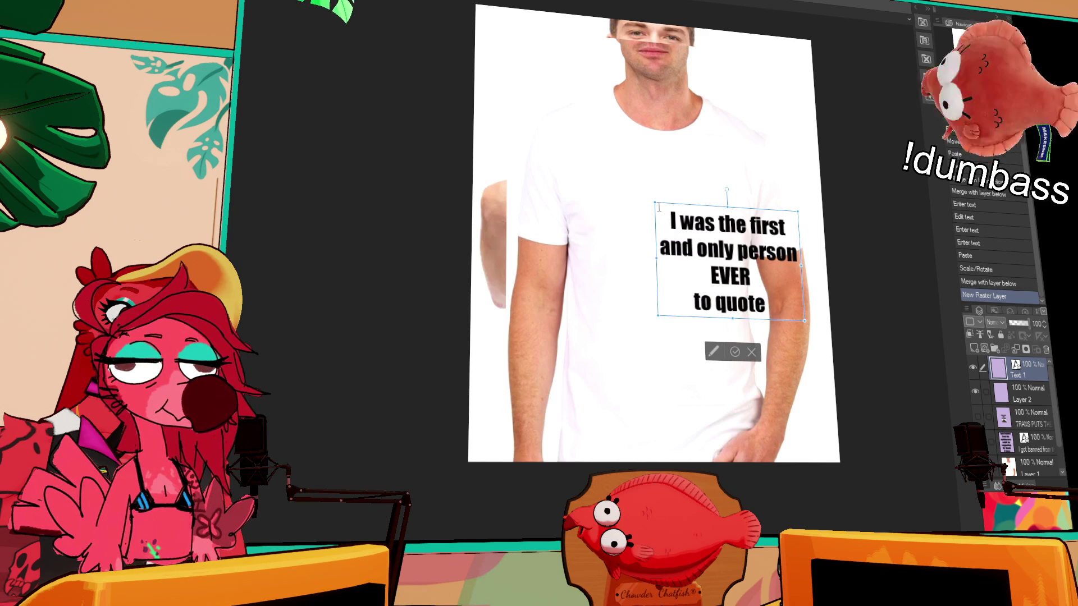
key(Return)
text(au)
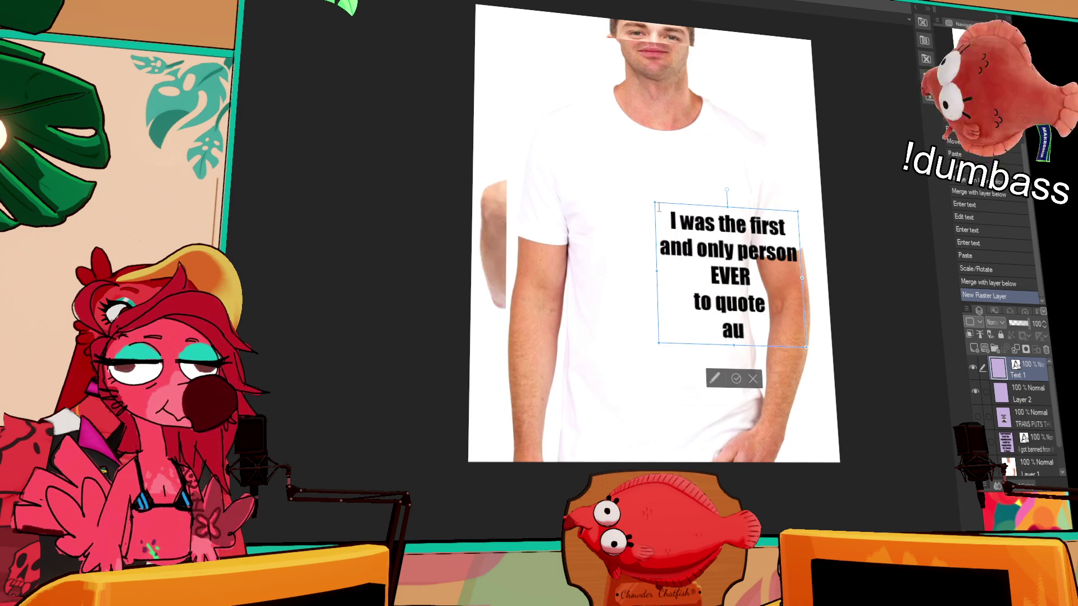
text(ustin)
key(Return)
text(Powers.)
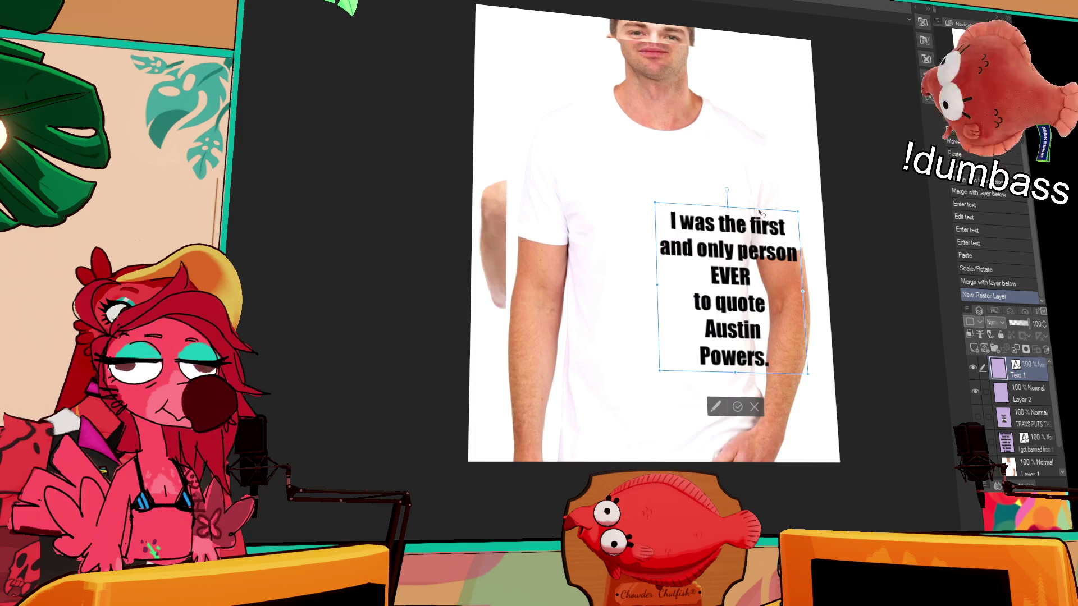
Move the slogan up to centre it on the chest, commit it, and select Layer 2
drag(761, 214, 695, 178)
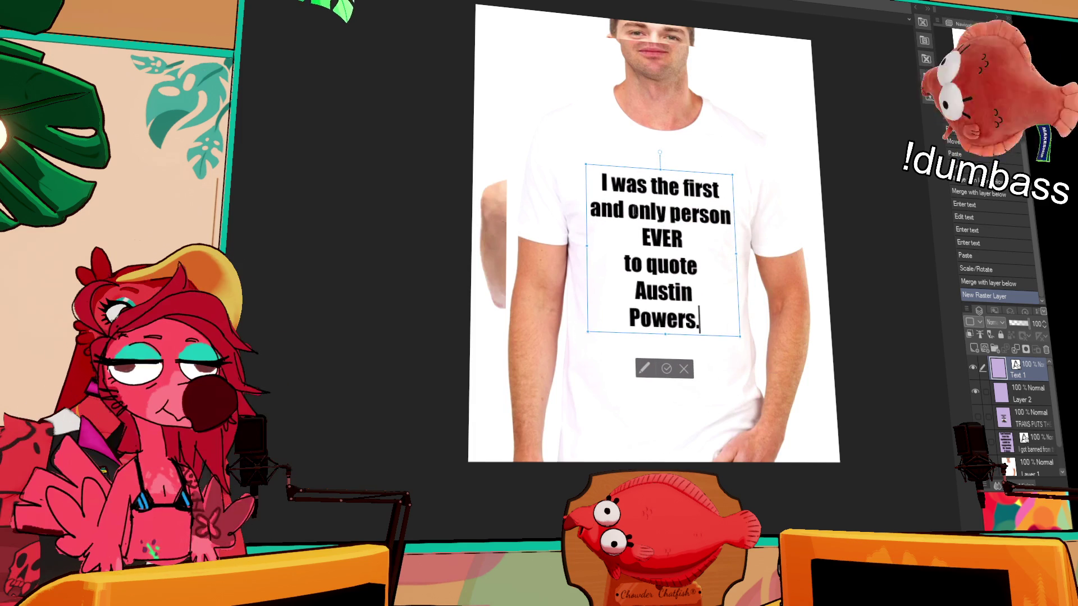
drag(696, 178, 692, 162)
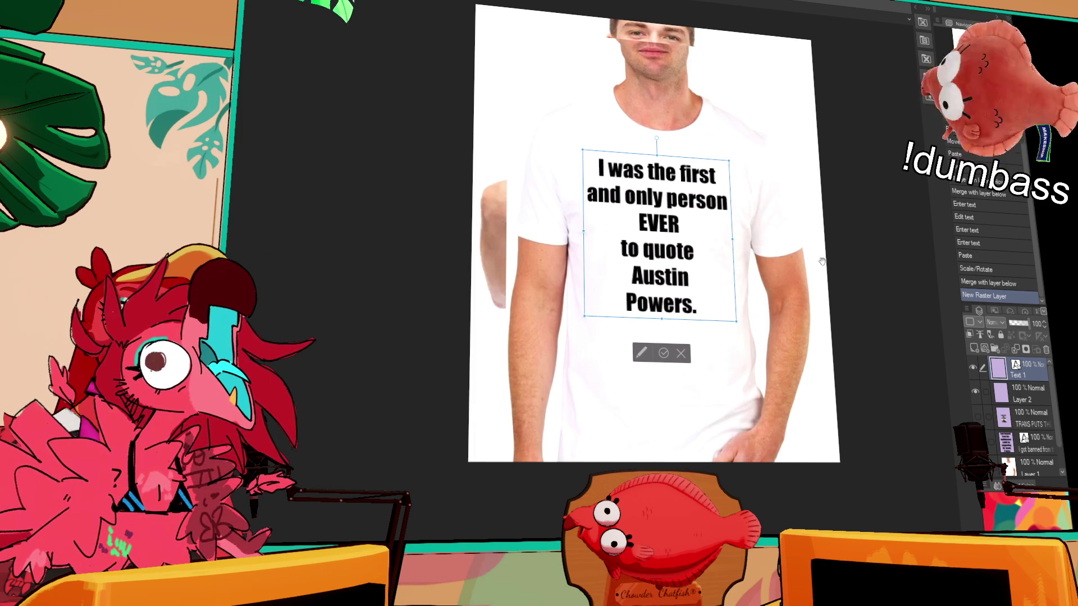
scroll(698, 287, up, 2)
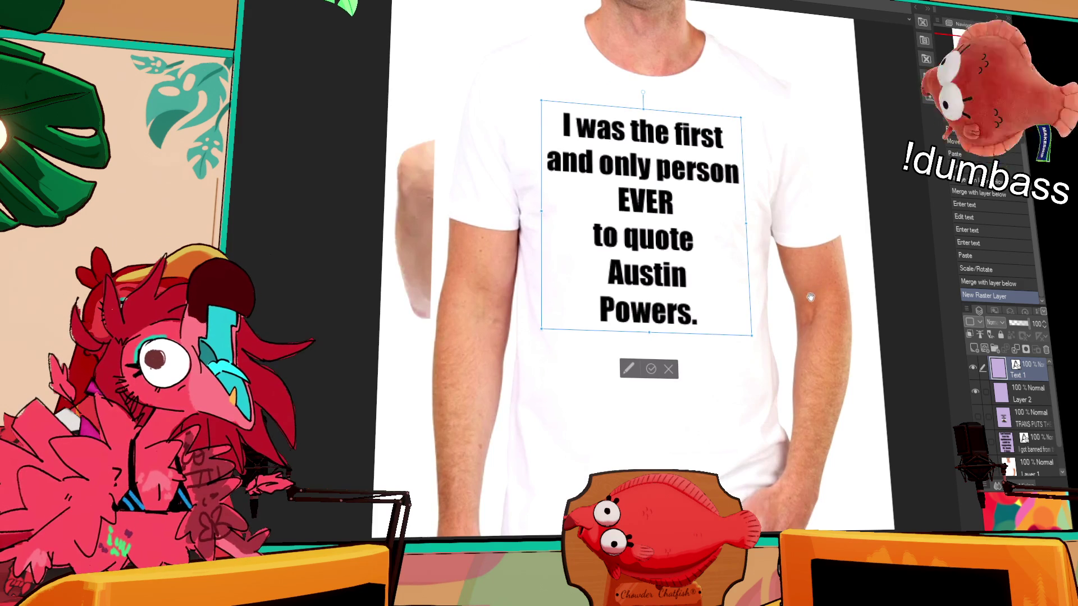
key(Escape)
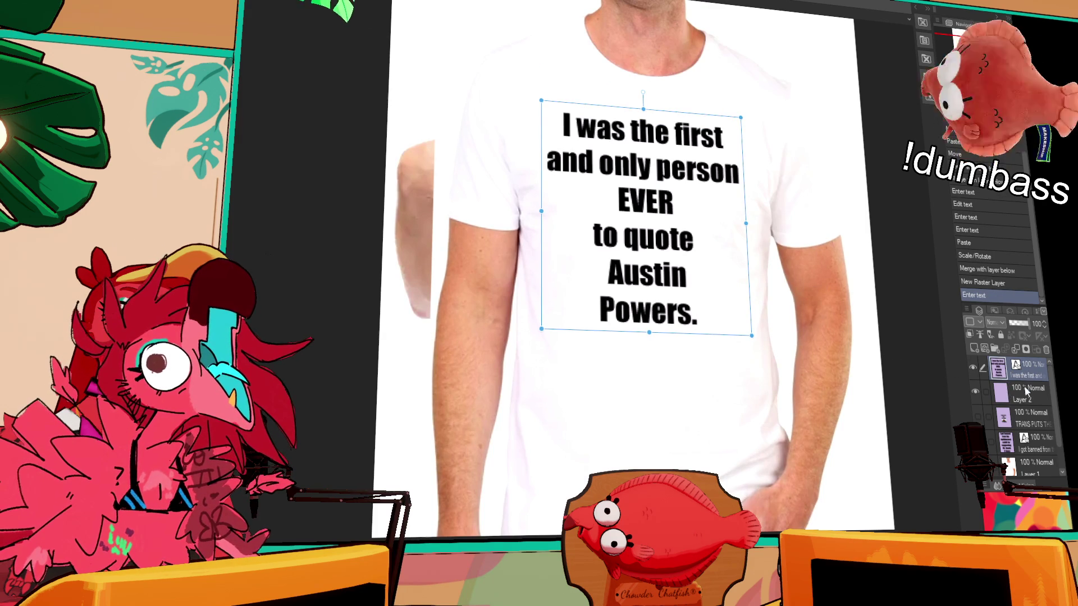
click(1025, 393)
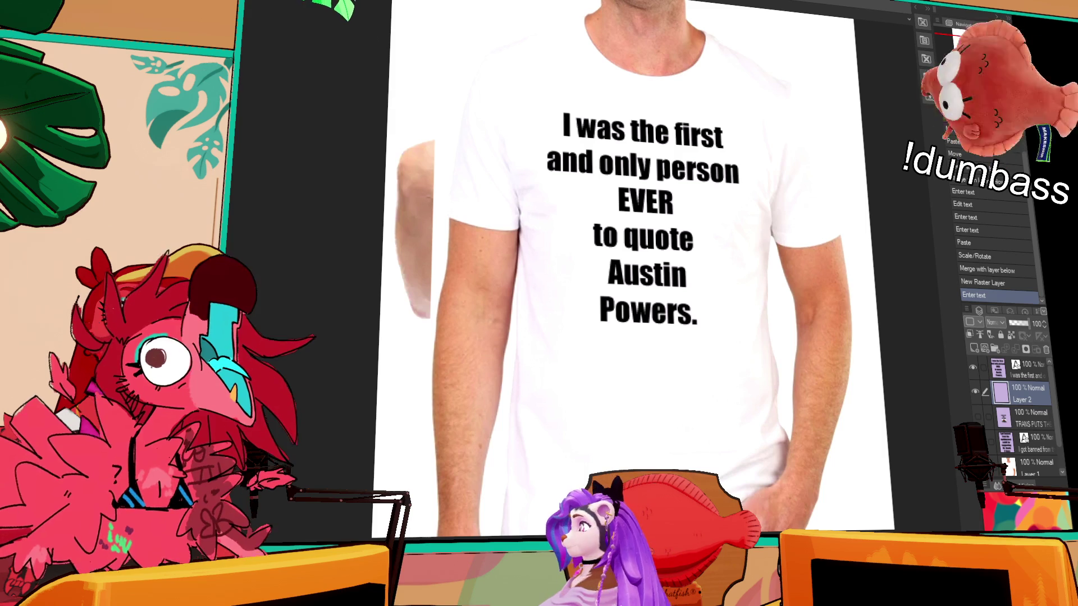
Paste the Austin Powers image at 33% opacity, shrink it behind the text, and merge them
click(1005, 416)
key(ctrl+v)
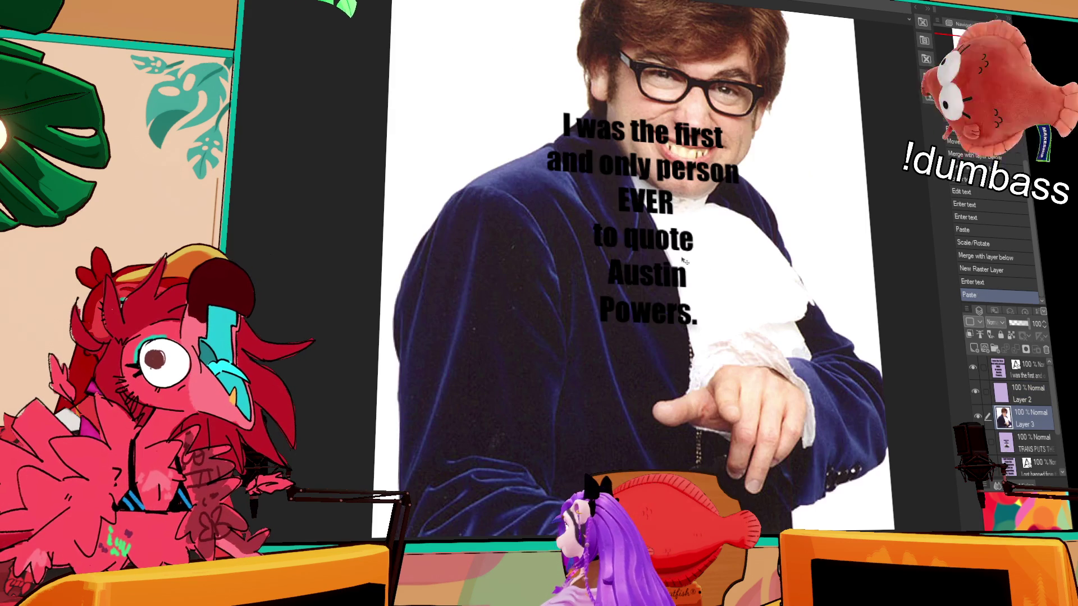
click(1016, 324)
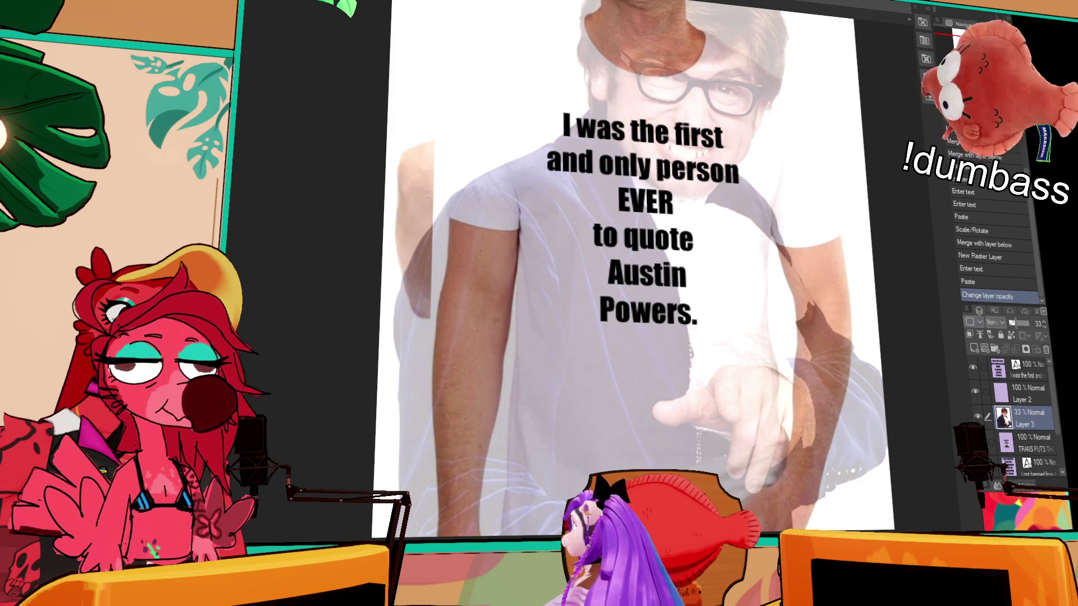
key(ctrl+t)
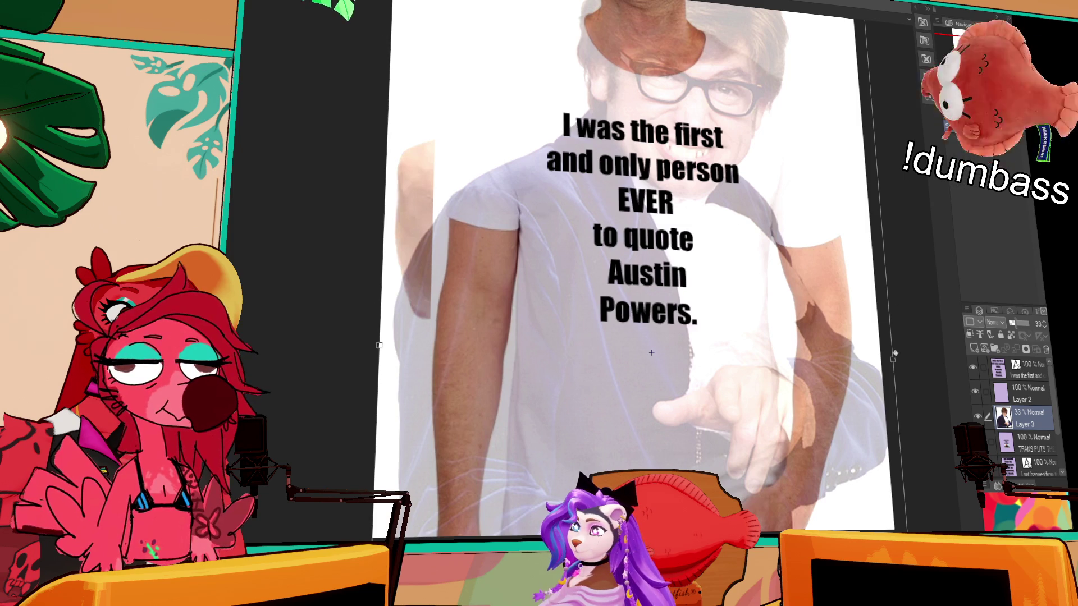
mouse_move(894, 359)
mouse_down()
mouse_move(664, 218)
mouse_move(665, 206)
mouse_up()
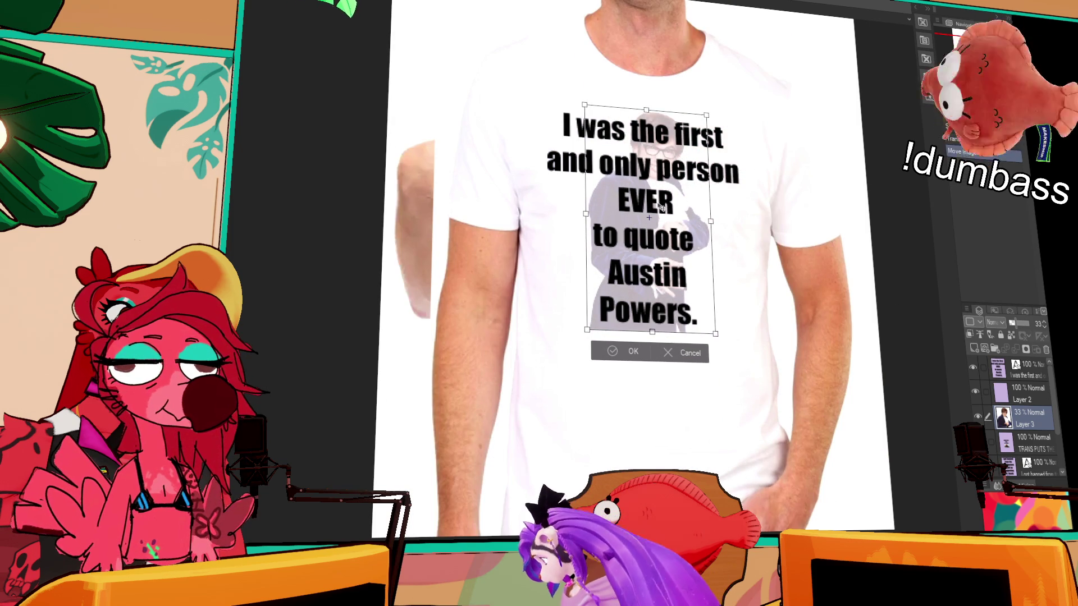
key(Return)
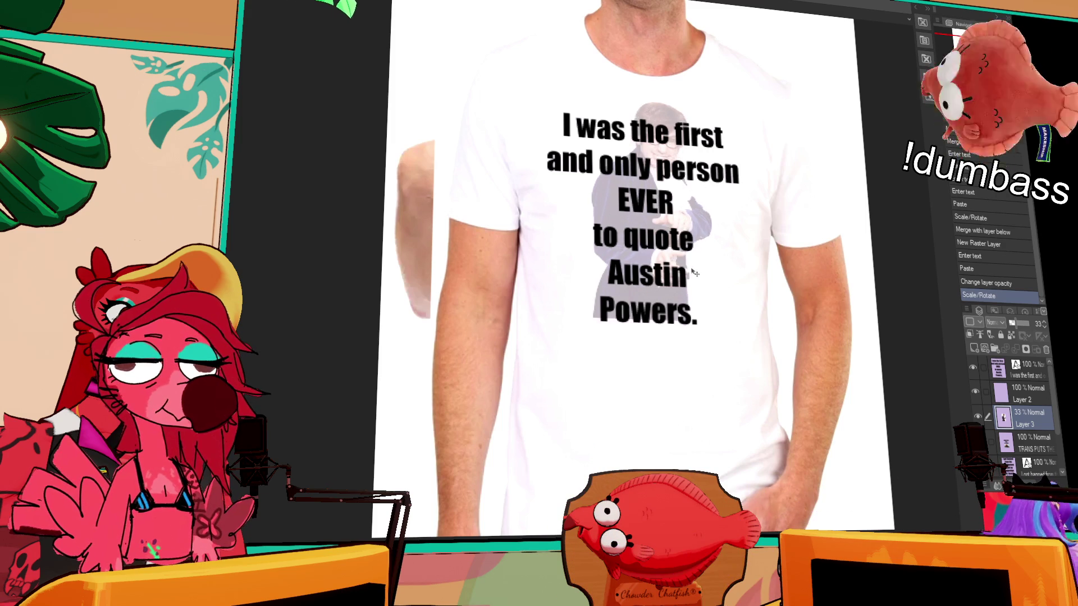
drag(694, 280, 693, 286)
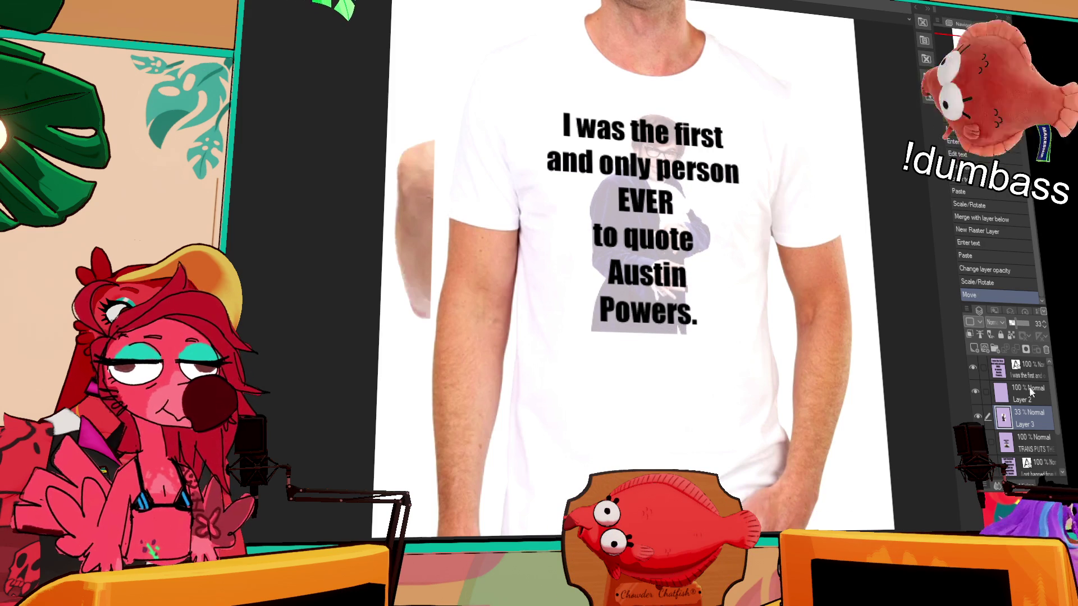
click(1032, 380)
key(ctrl+e)
key(ctrl+e)
Widen the canvas far to the right into a landscape format
scroll(791, 353, down, 2)
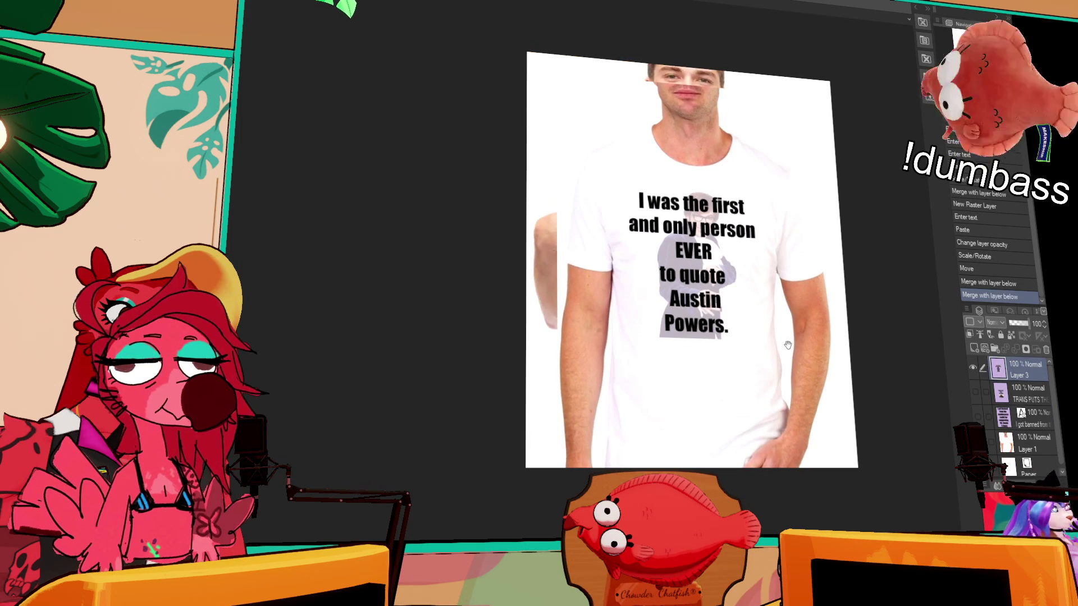
drag(788, 344, 768, 342)
scroll(863, 339, down, 3)
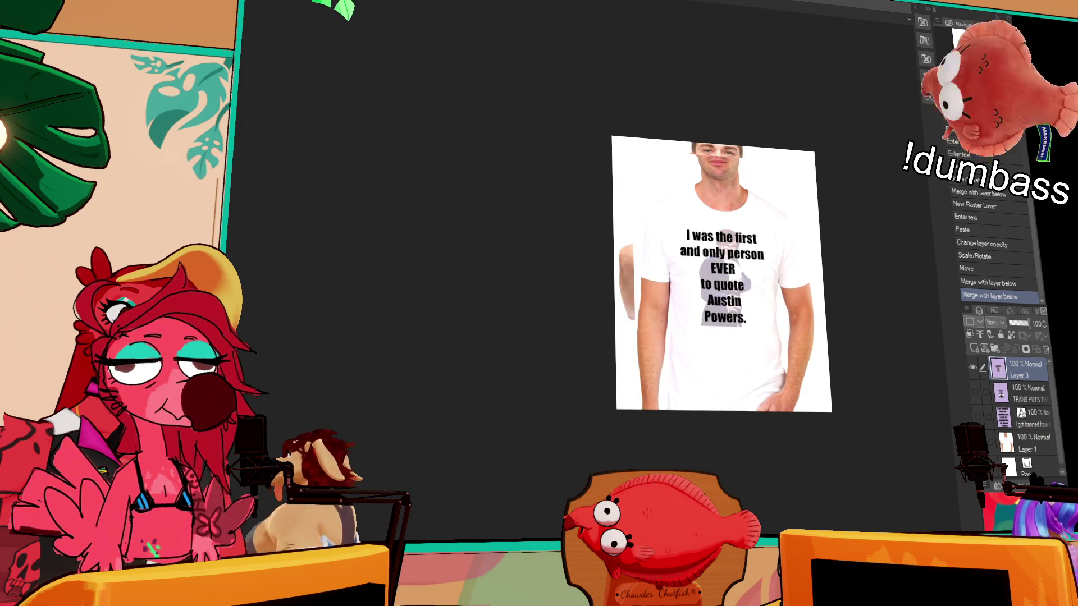
key(ctrl+t)
mouse_move(820, 277)
mouse_down()
mouse_move(963, 274)
mouse_move(923, 285)
mouse_up()
Confirm the wider canvas and show the TRANS PUTS and I got banned text layers
key(Return)
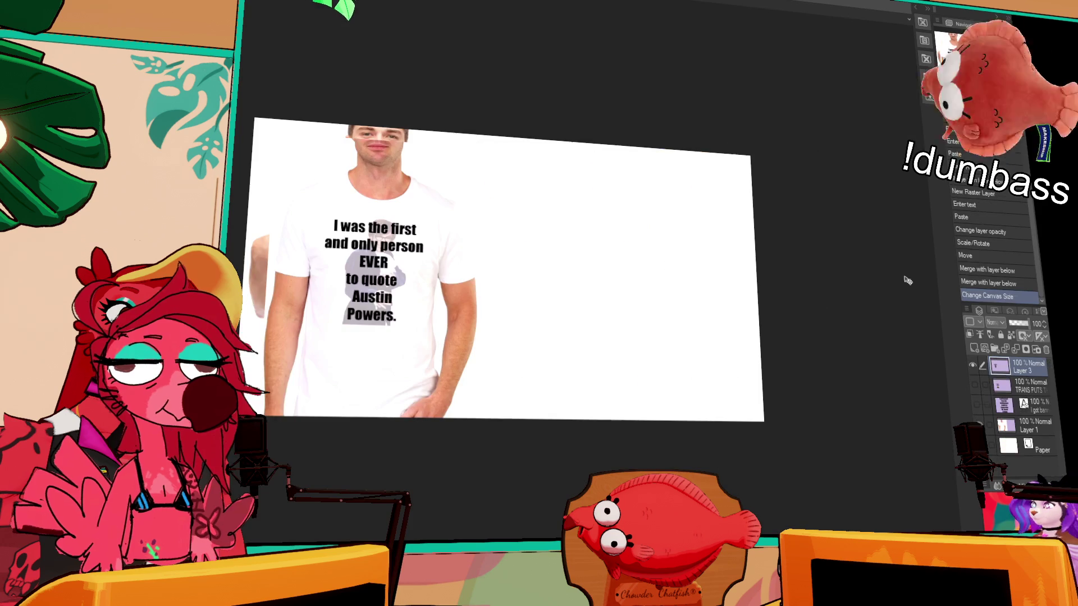
click(1015, 428)
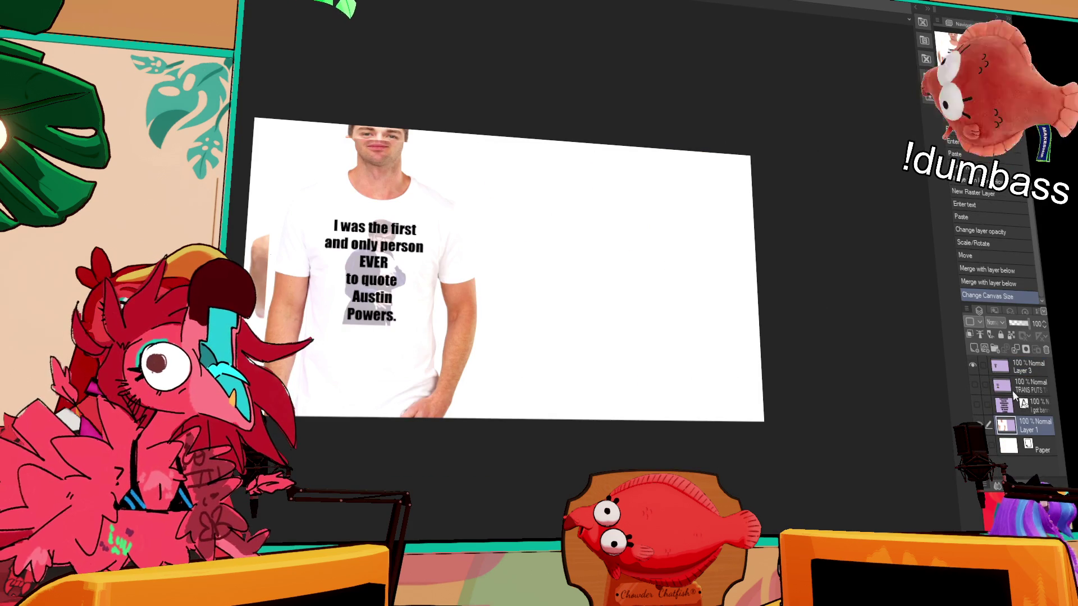
click(974, 384)
click(976, 404)
ctrl+click(1013, 409)
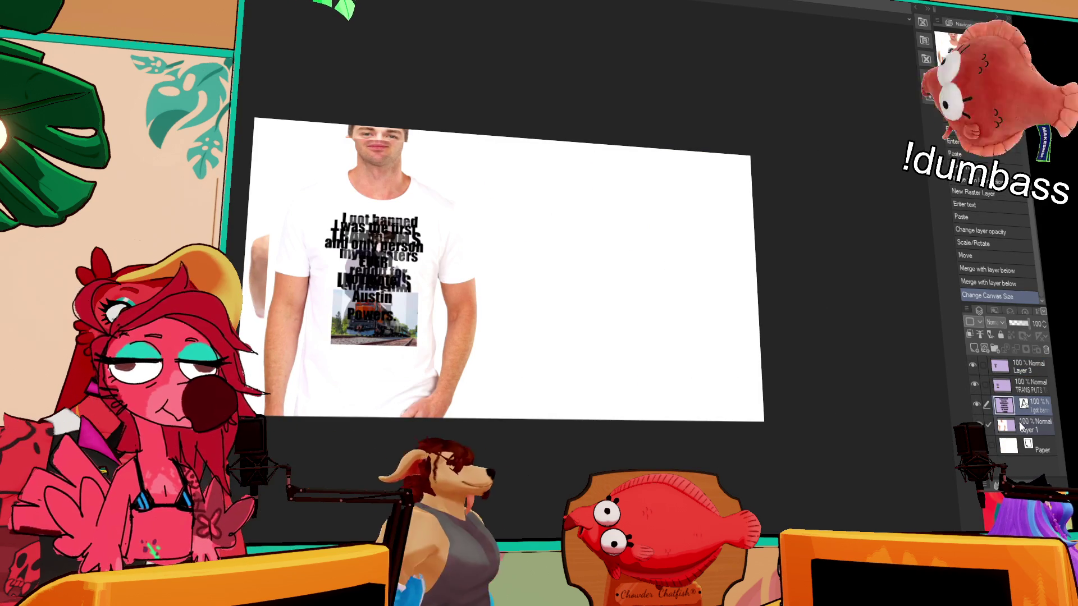
Marquee the left shirt and drag a copy of it to the middle of the canvas
drag(498, 315, 640, 325)
key(ctrl+z)
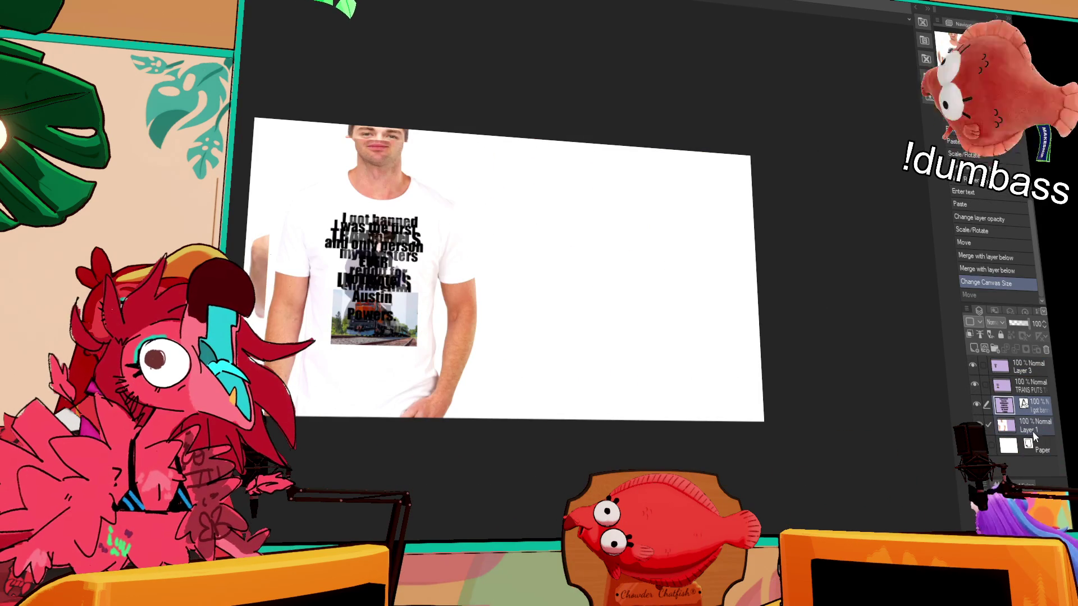
key(ctrl+c)
key(ctrl+v)
drag(497, 303, 601, 308)
key(ctrl+z)
key(ctrl+z)
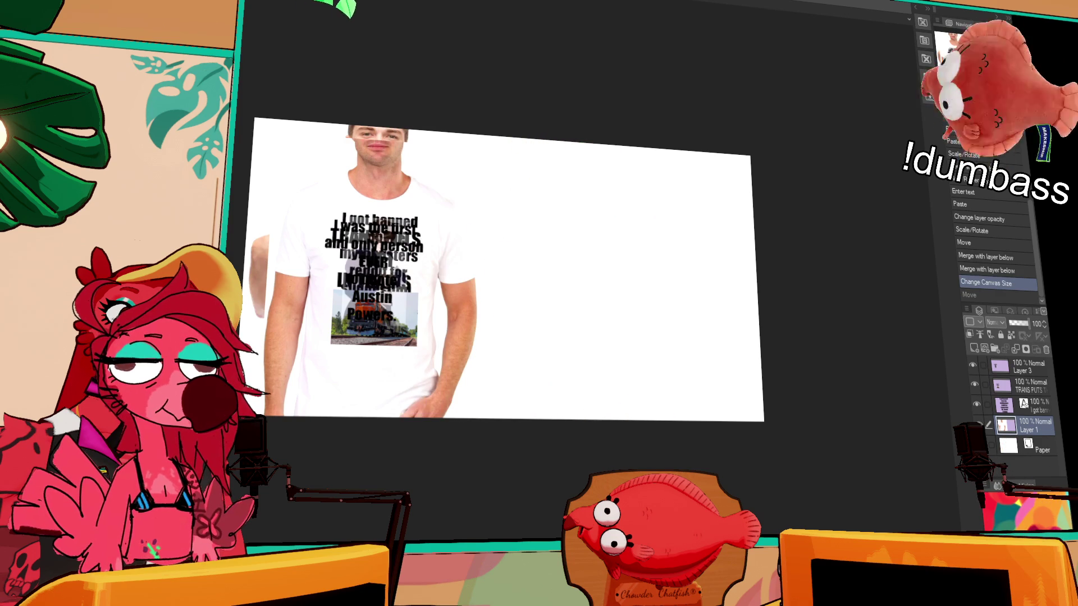
mouse_move(488, 103)
mouse_down()
mouse_move(440, 325)
mouse_move(281, 469)
mouse_up()
mouse_move(389, 361)
mouse_down()
mouse_move(570, 344)
mouse_move(594, 332)
mouse_move(577, 344)
mouse_move(584, 338)
mouse_up()
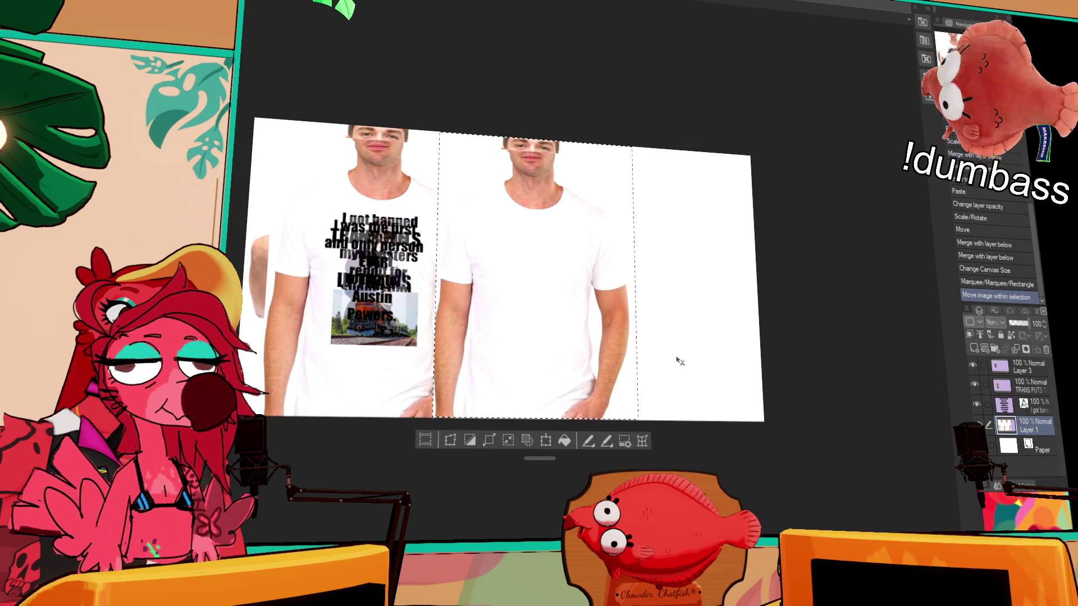
Place a third shirt copy on the right and clear the selection
click(557, 338)
drag(557, 338, 709, 340)
key(ctrl+d)
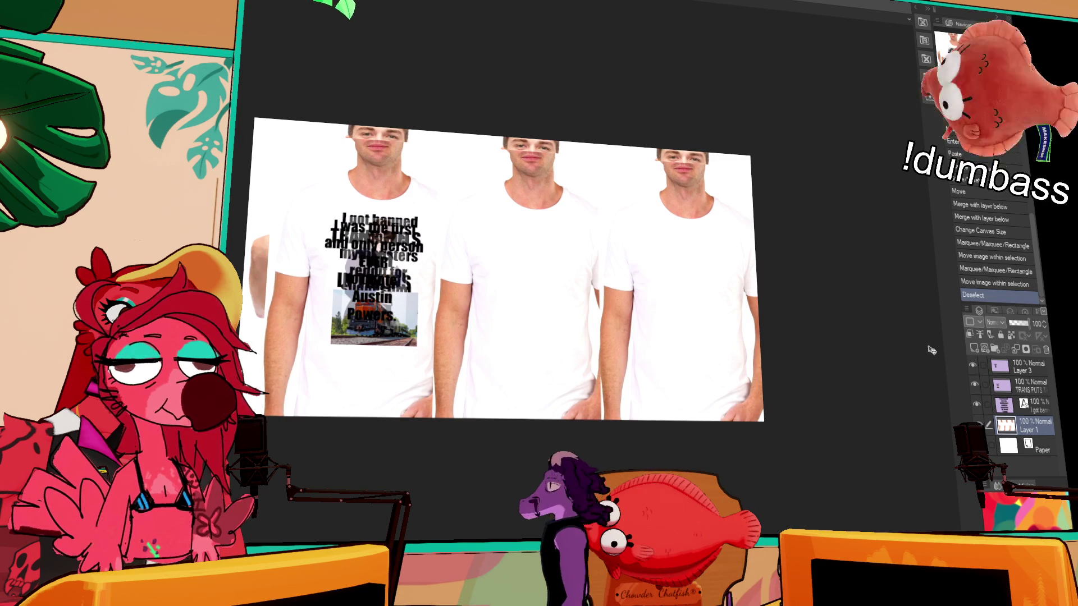
Shift all layers together to the left to centre the three shirts
drag(710, 395, 706, 395)
key(ctrl+z)
click(1029, 368)
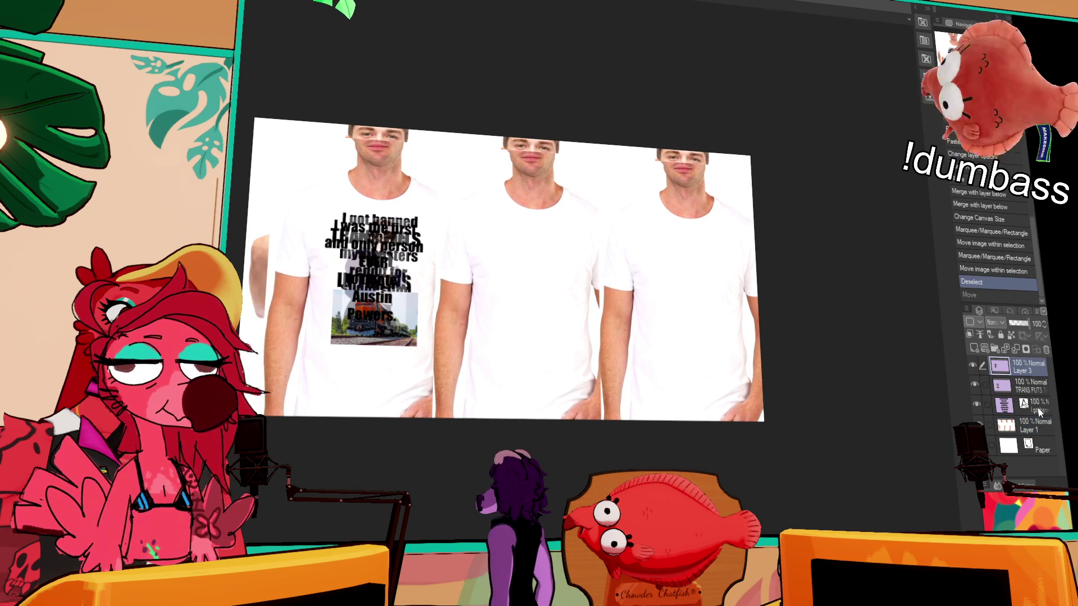
shift+click(1036, 425)
drag(711, 383, 687, 382)
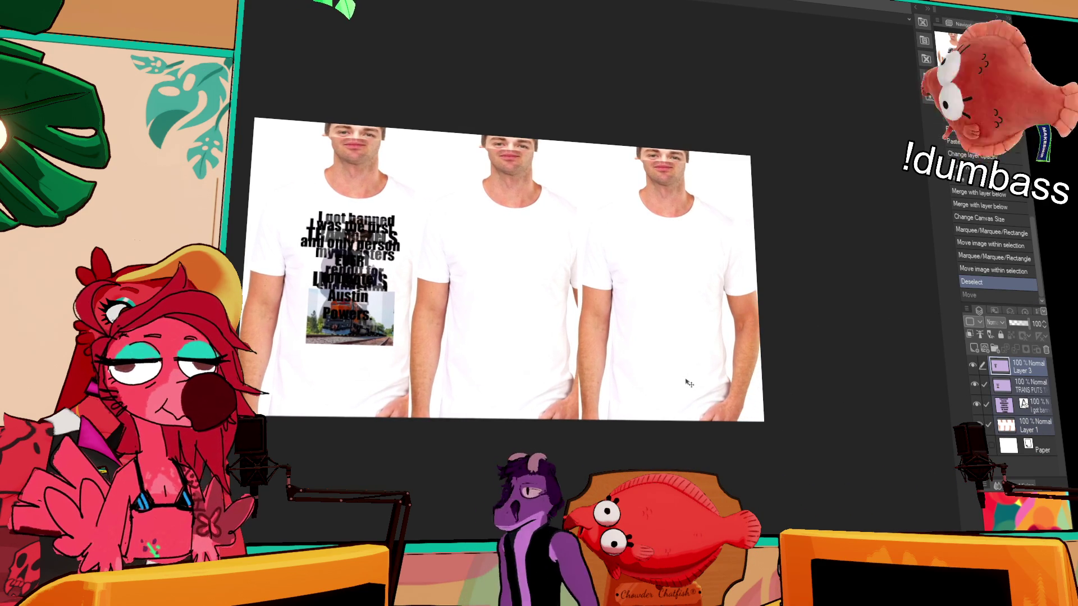
Move TRANS PUTS with the train onto the middle shirt and Austin Powers onto the right shirt
click(985, 387)
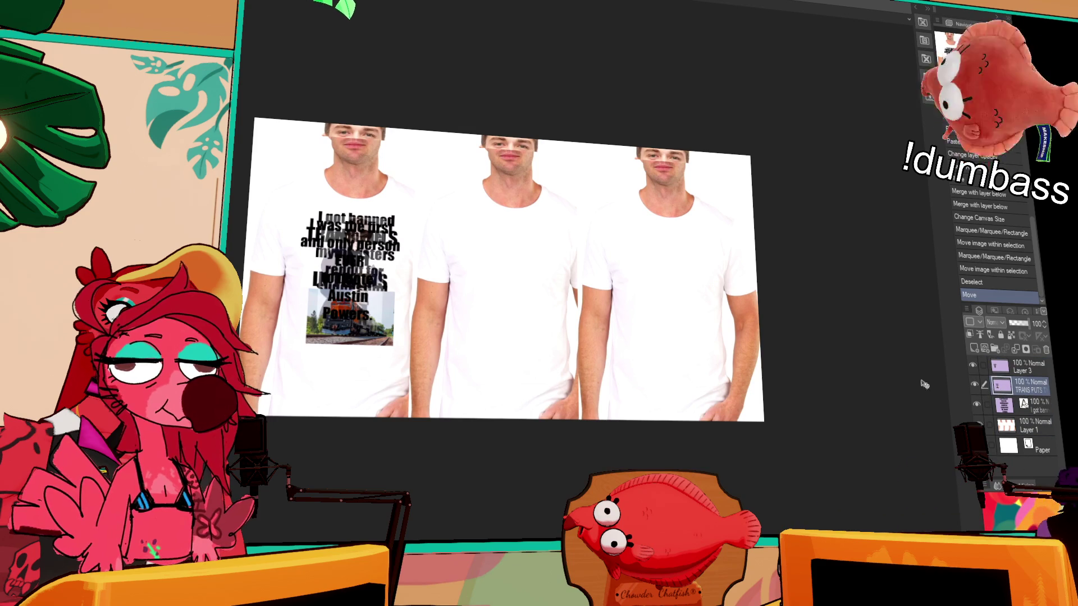
drag(364, 288, 523, 293)
click(1002, 366)
drag(423, 287, 733, 301)
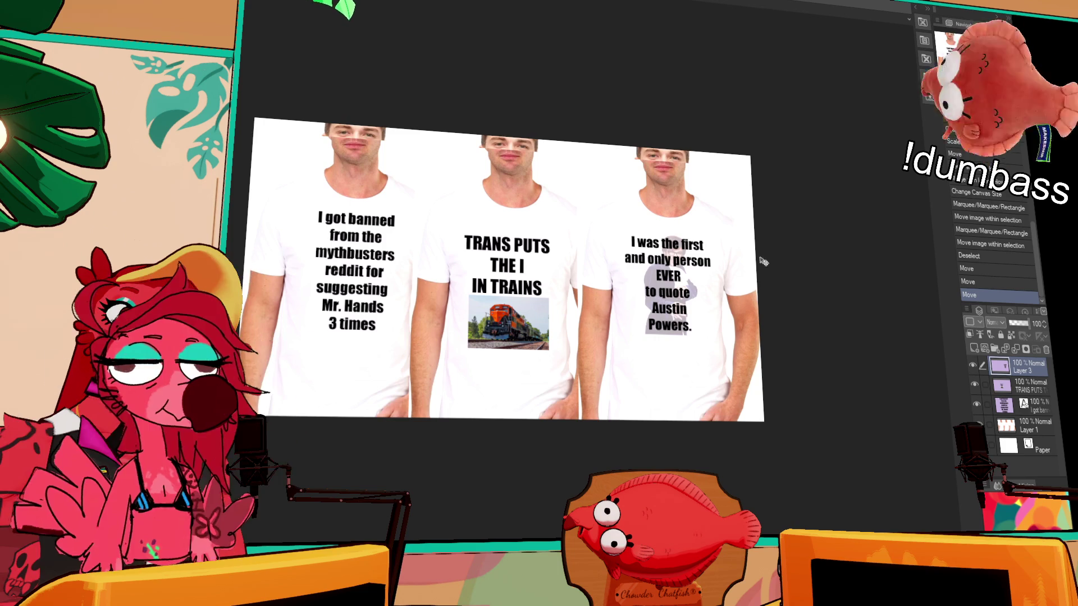
Merge all layers into one and select the whole canvas
scroll(729, 303, up, 3)
key(ctrl+e)
key(ctrl+e)
key(ctrl+e)
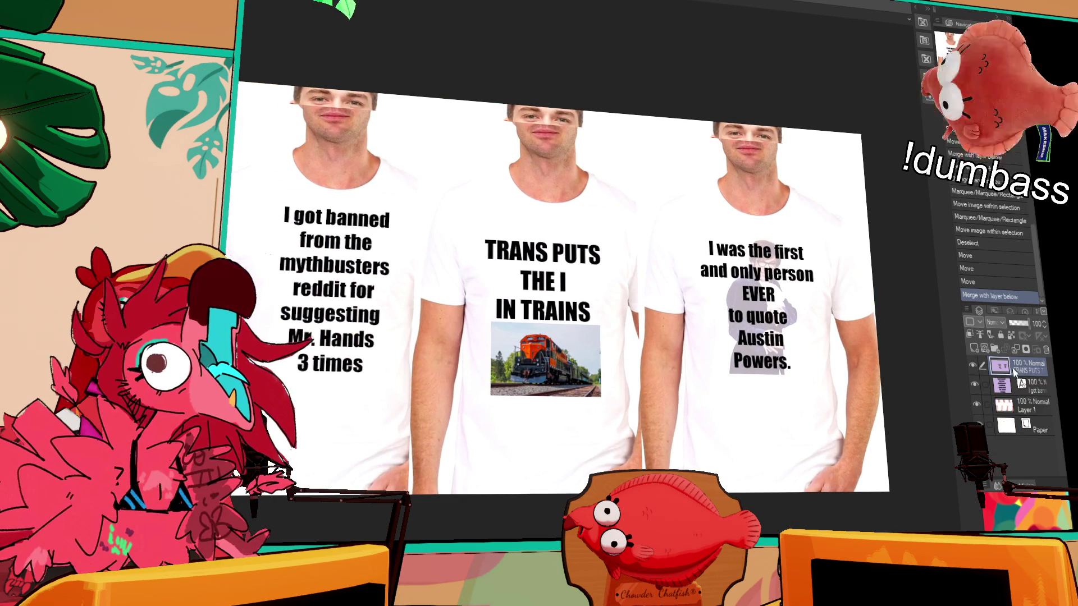
key(ctrl+a)
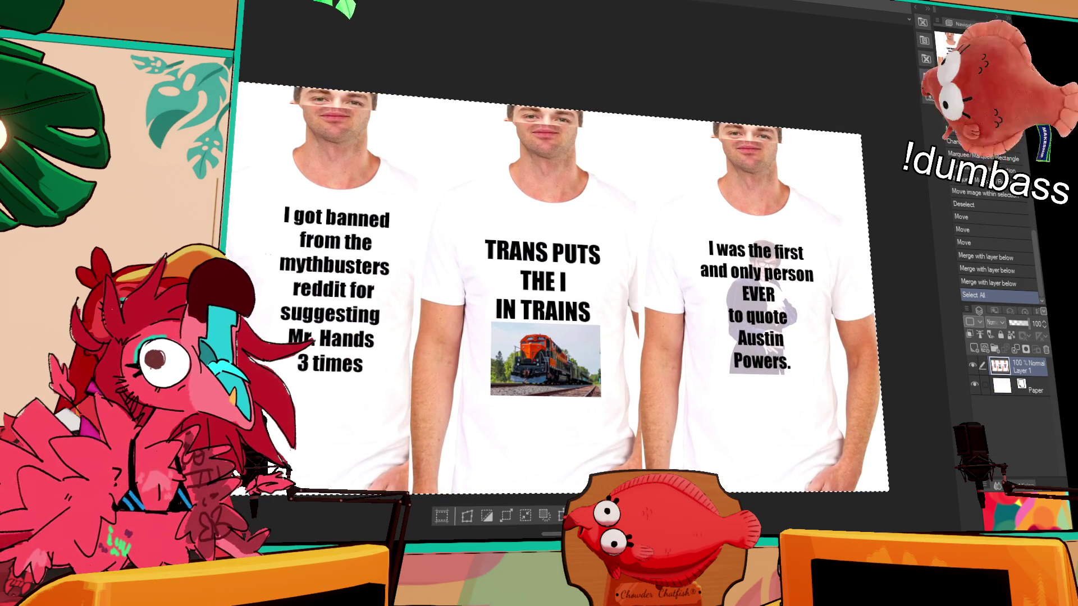
scroll(785, 149, left, 2)
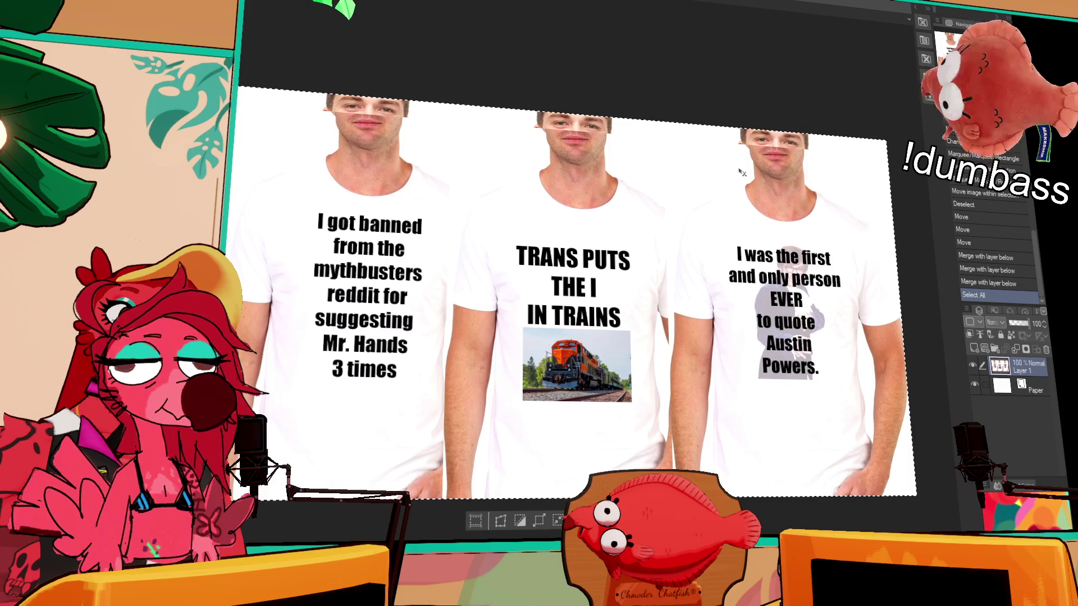